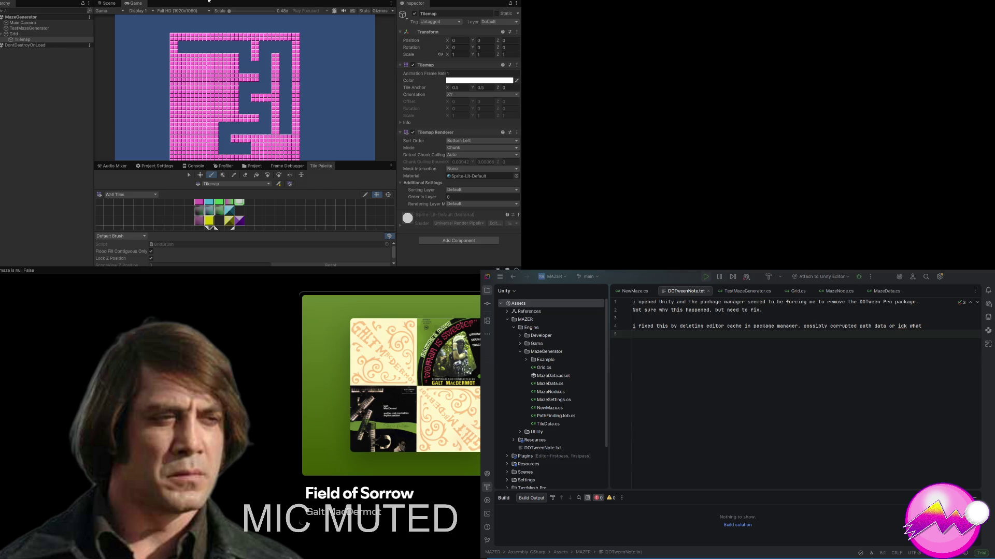
Step: Exit Play mode and select TestMazeGenerator to show its 6×6 maze settings in the Inspector
key(ctrl+p)
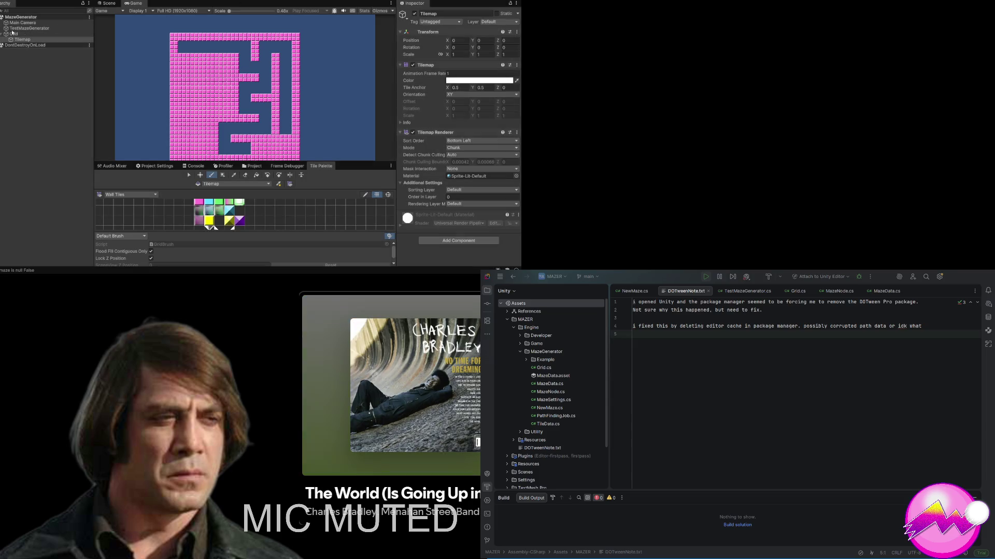
click(31, 29)
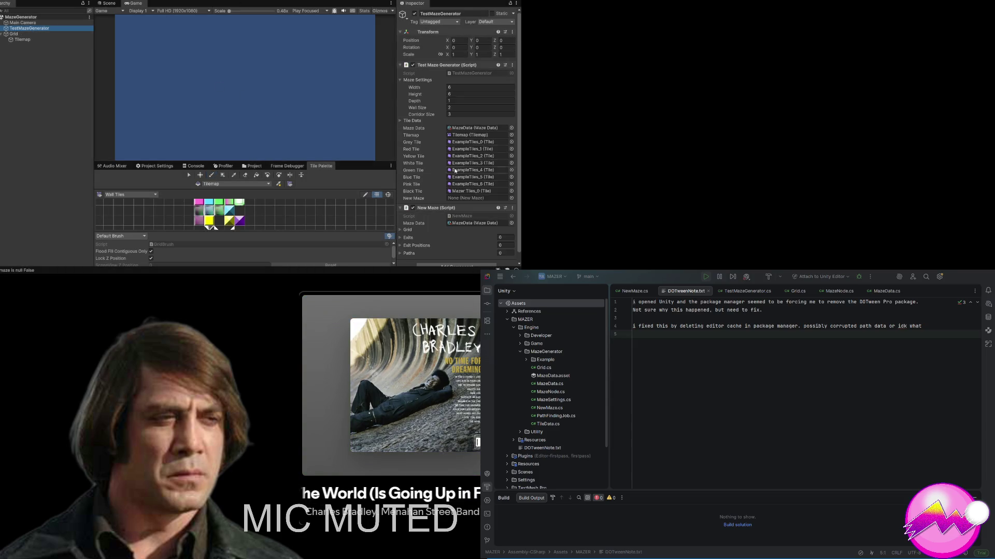
Step: Step the Black Tile field from Mazer Tiles_0 past Tiles_5 to Mazer Tiles_6
click(512, 192)
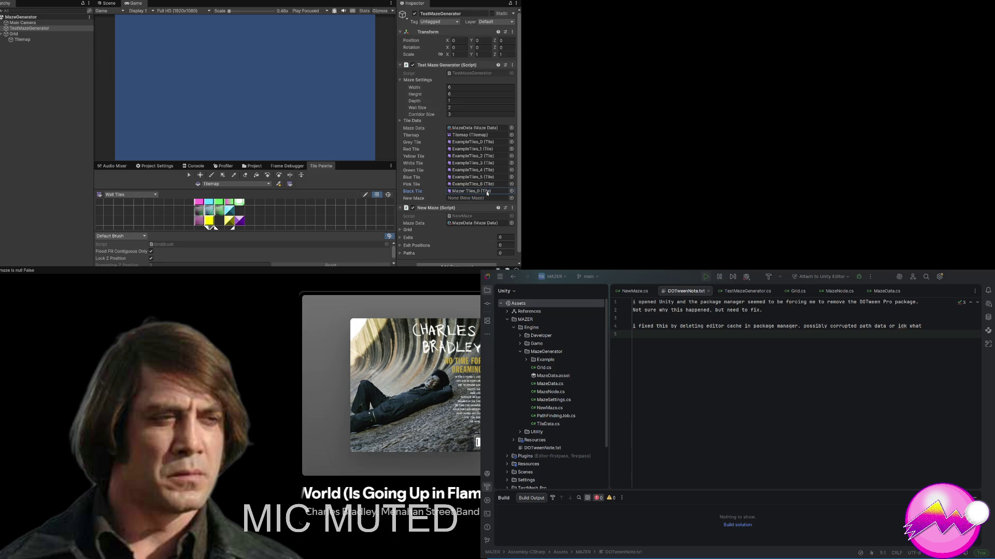
drag(487, 193, 482, 192)
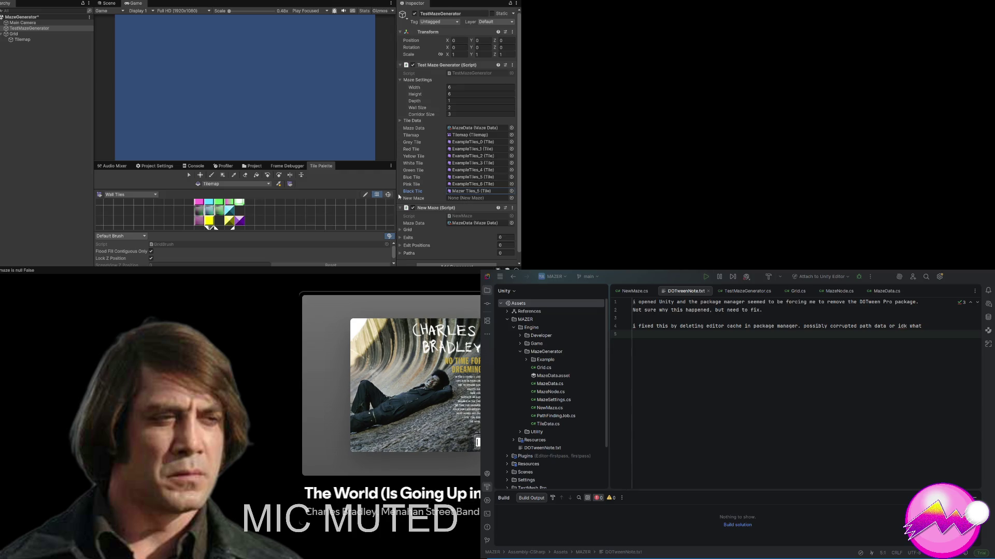
key(Right)
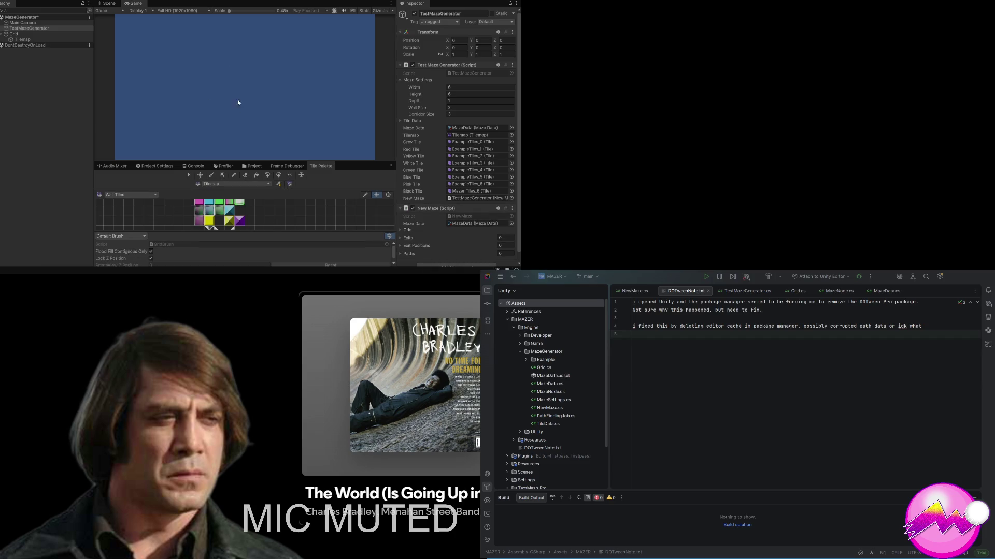
Step: Switch between the Scene and Game views, then select and deselect the Tilemap to inspect the teal maze
click(114, 5)
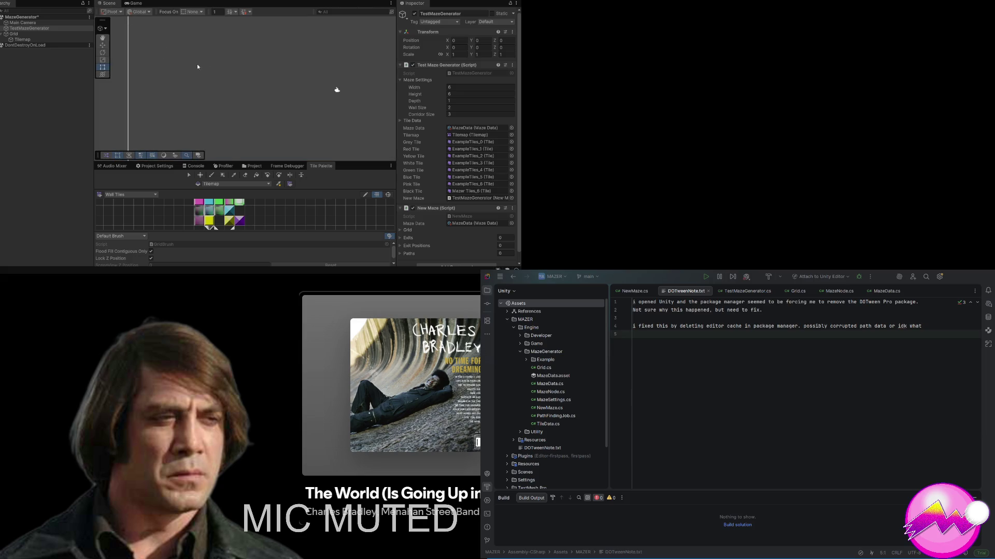
click(136, 3)
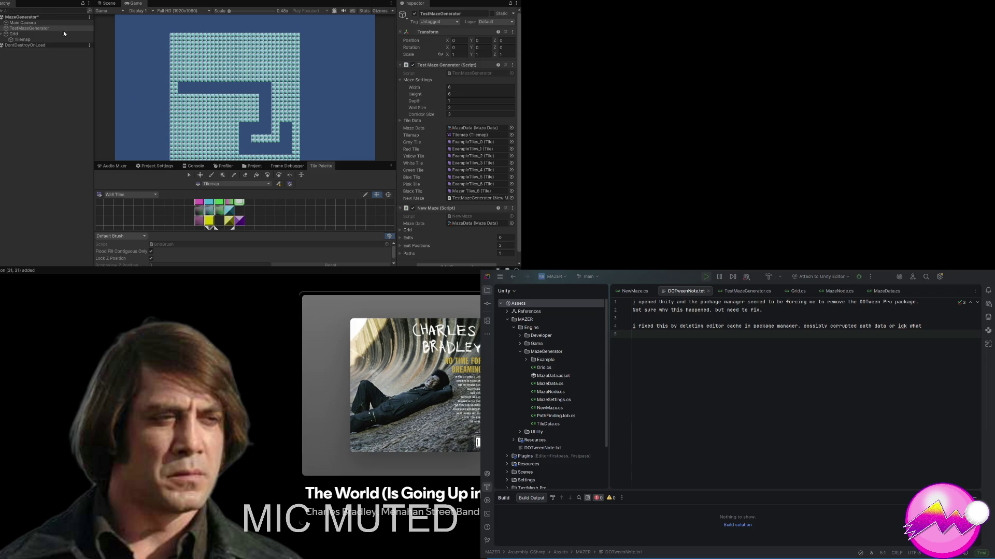
click(106, 4)
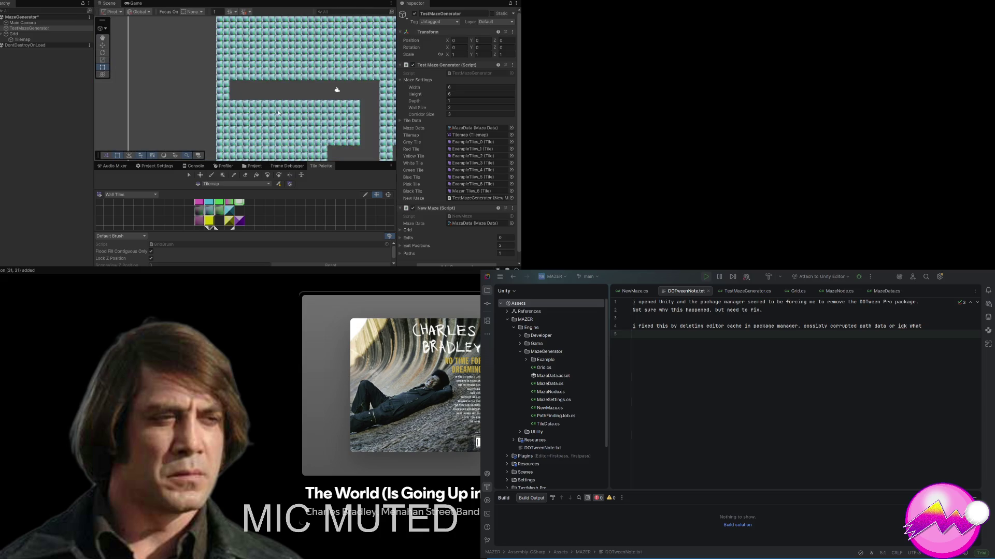
click(241, 82)
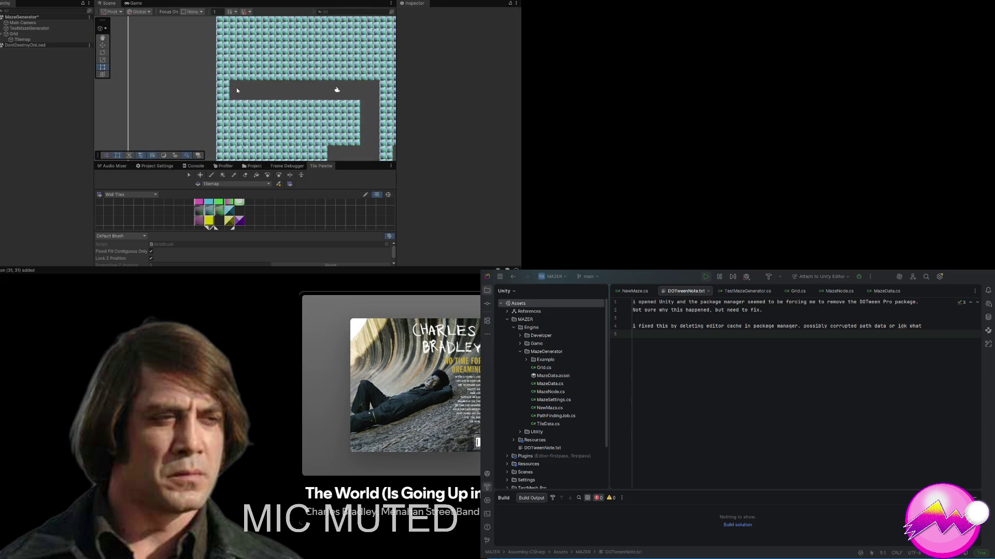
click(240, 103)
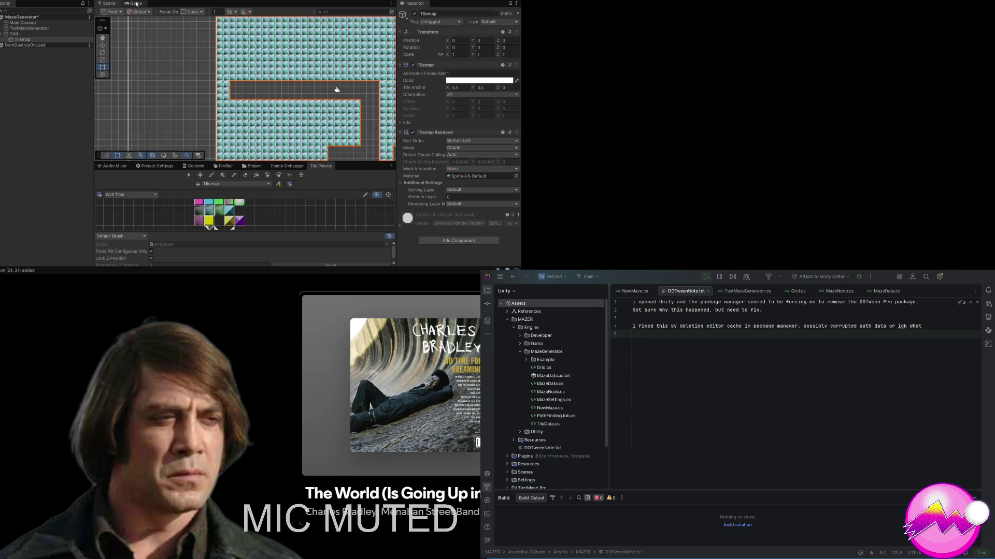
click(151, 62)
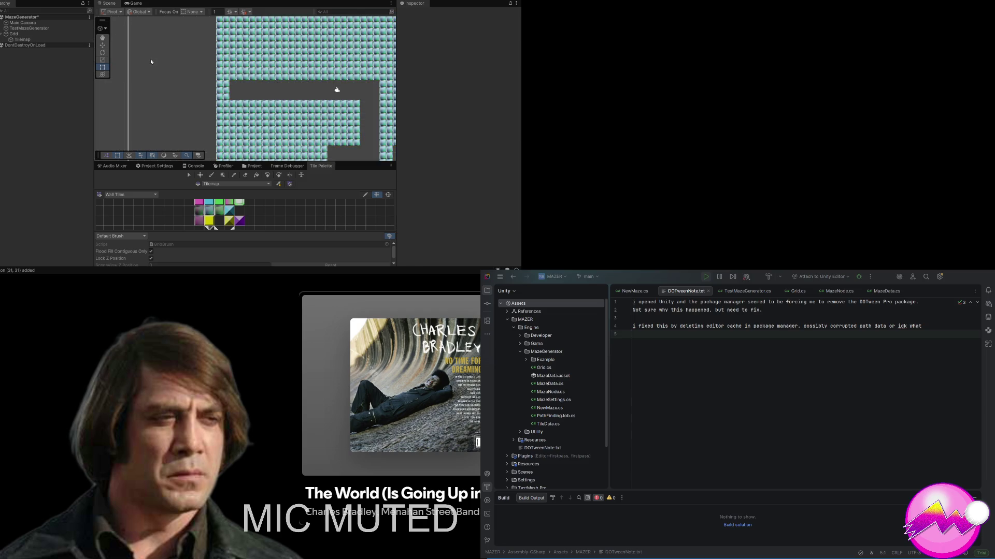
Step: Pan and zoom the Scene view for a close look at the maze's cyan wall tiles
mouse_move(341, 103)
mouse_down()
mouse_move(256, 37)
mouse_move(291, 78)
mouse_move(273, 105)
mouse_up()
scroll(292, 78, down, 2)
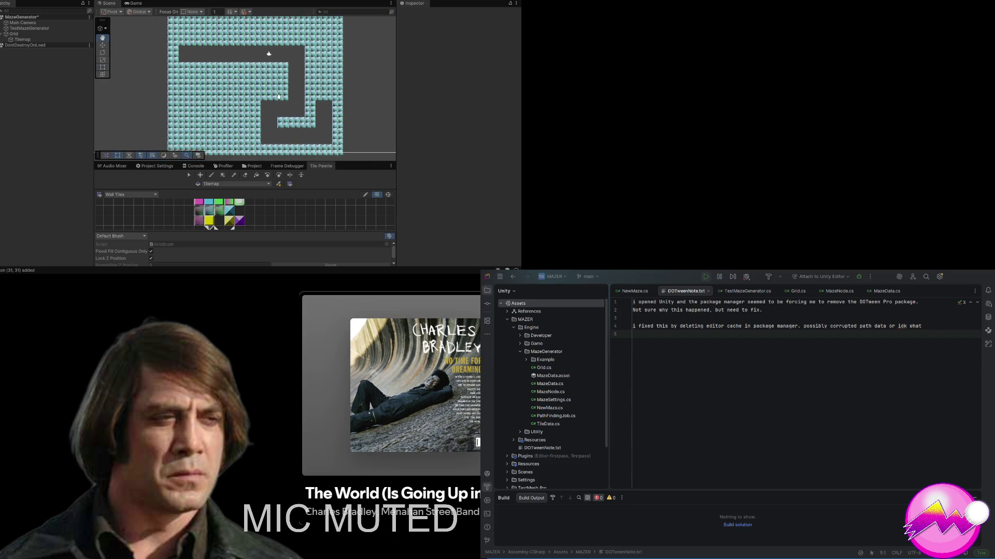
scroll(281, 69, down, 1)
scroll(272, 75, up, 5)
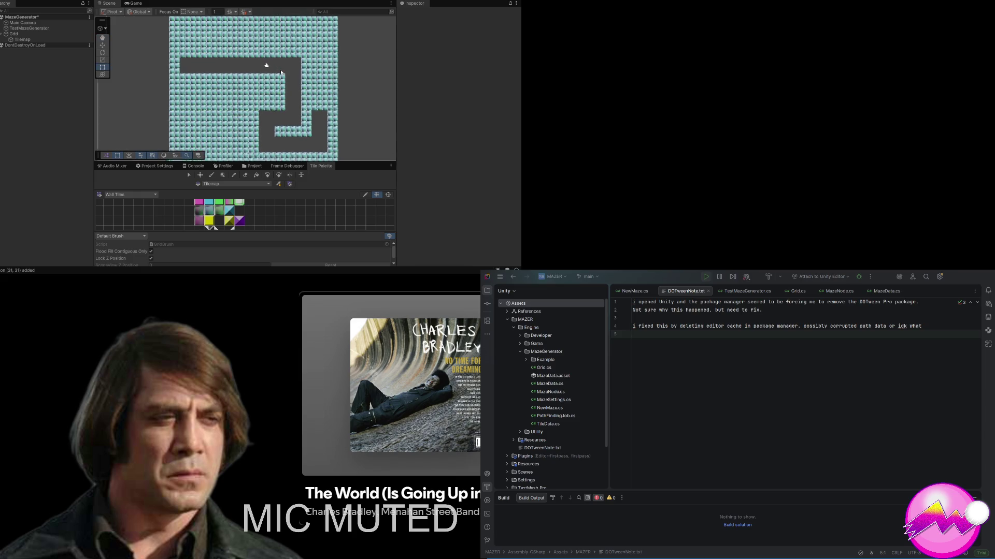
scroll(249, 107, up, 3)
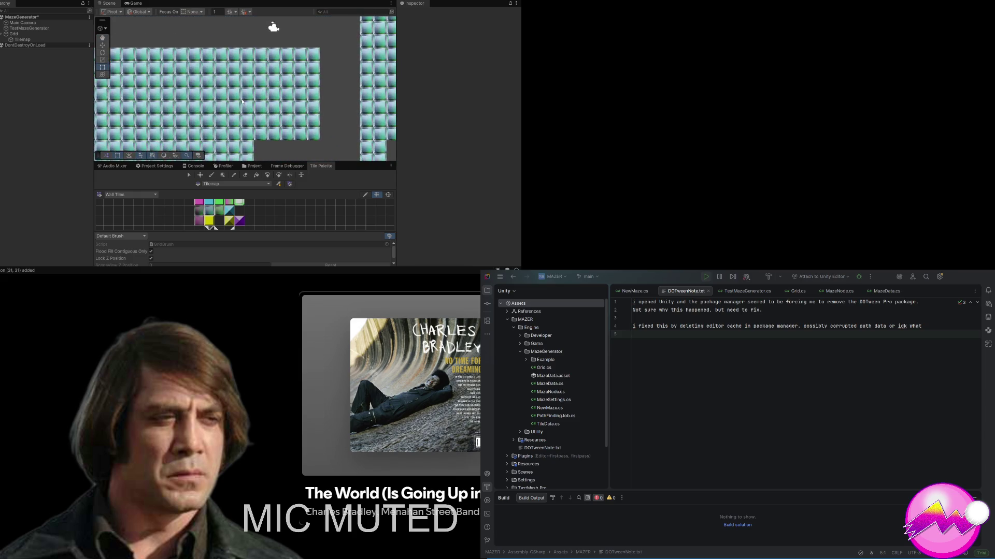
scroll(242, 102, up, 2)
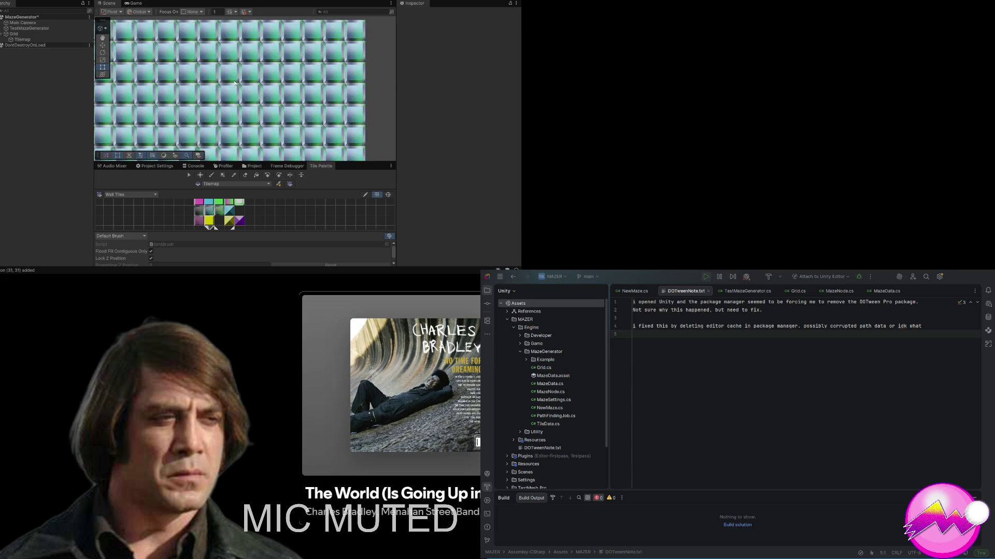
scroll(235, 83, down, 3)
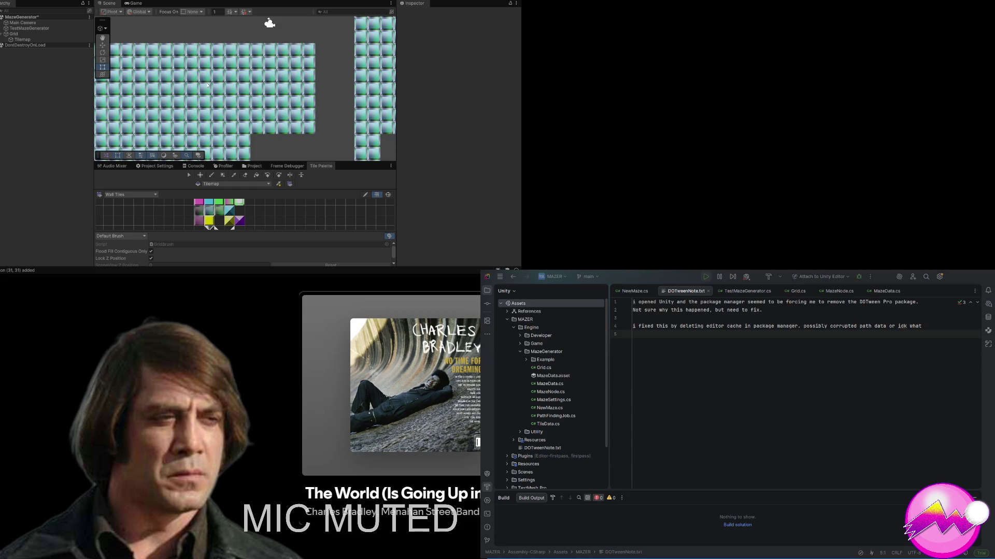
scroll(220, 216, up, 1)
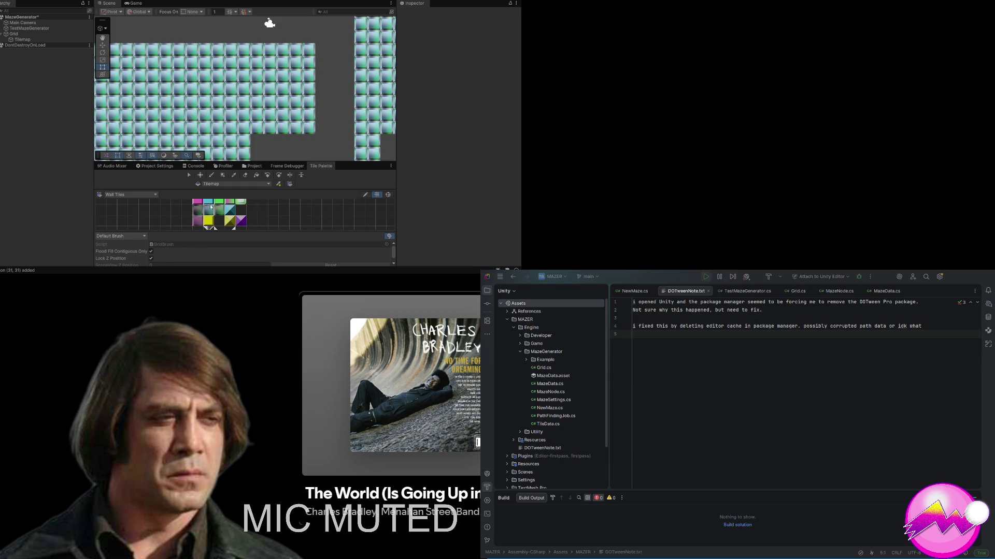
Step: Paint a staircase of green tiles, Box Fill a green rectangle, then undo it
click(220, 202)
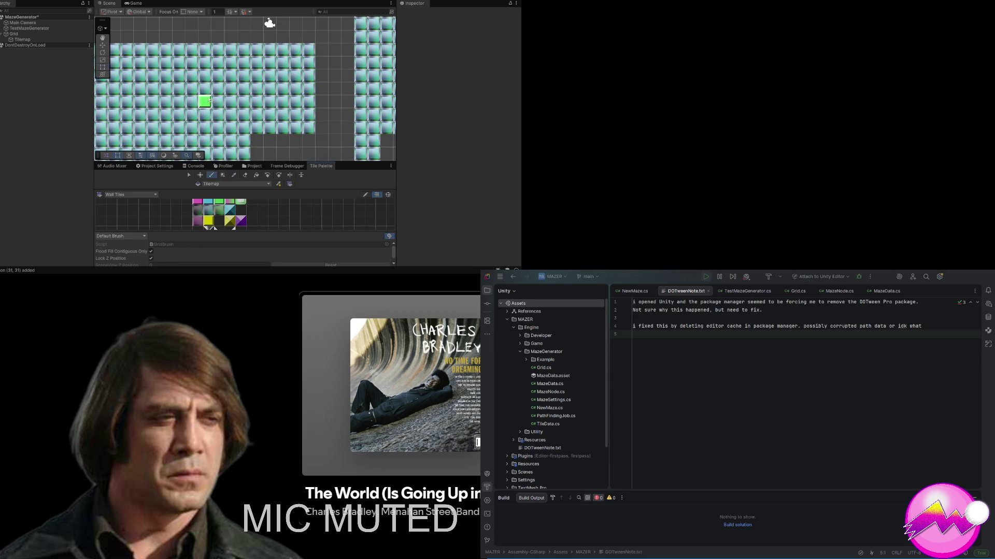
mouse_move(195, 51)
mouse_down()
mouse_move(263, 91)
mouse_move(311, 76)
mouse_move(309, 88)
mouse_up()
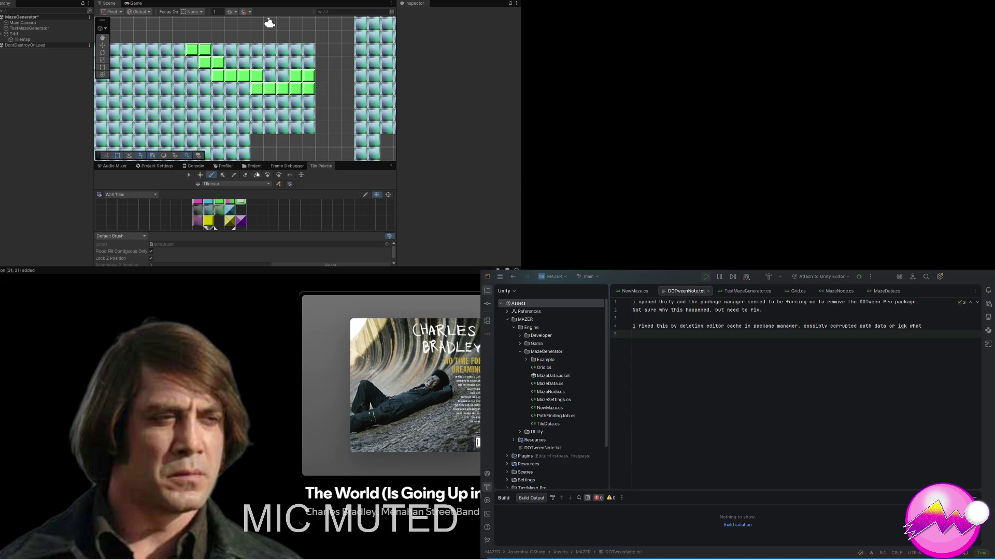
click(224, 175)
mouse_move(140, 49)
mouse_down()
mouse_move(222, 102)
mouse_move(305, 127)
mouse_up()
key(z)
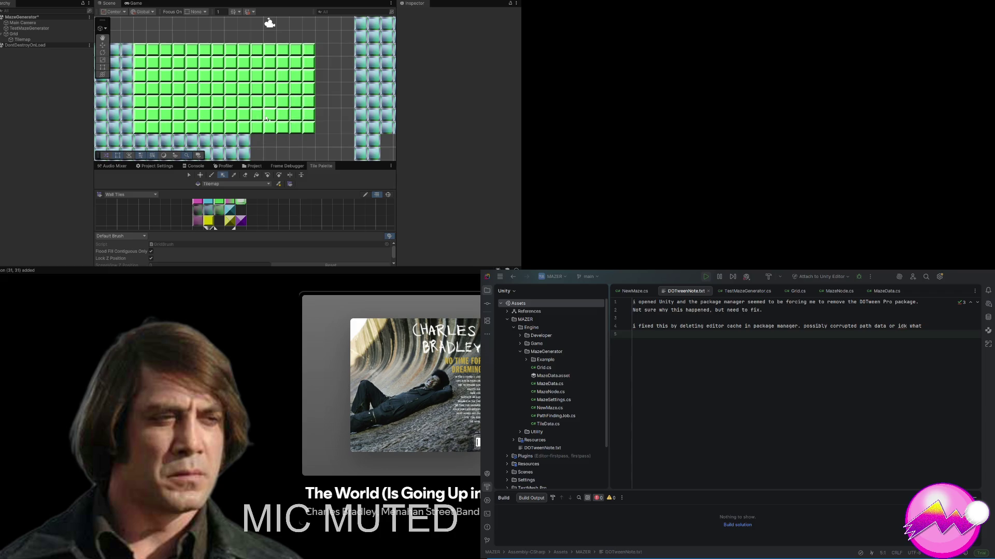
Step: Box Fill a large rectangle of the maze with pink tiles
scroll(250, 119, down, 4)
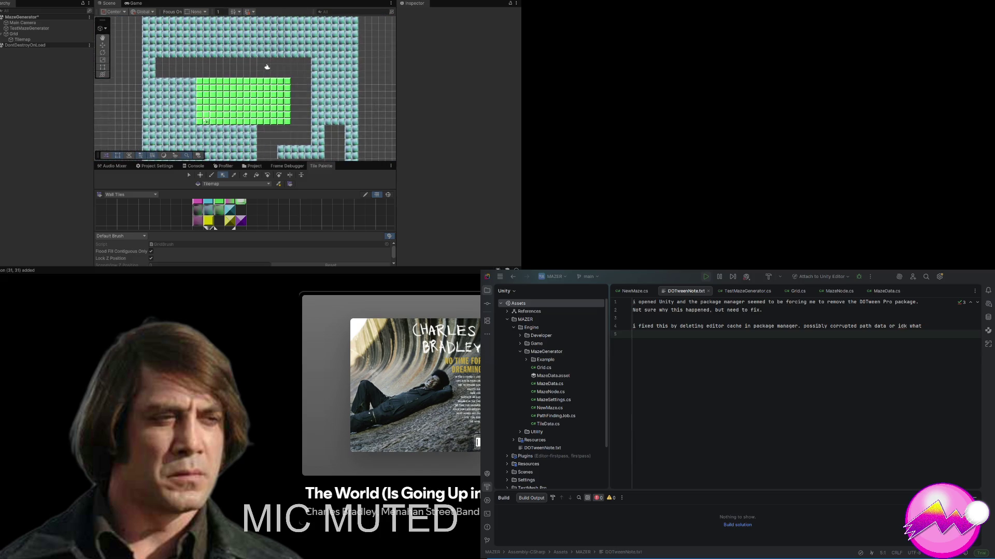
scroll(186, 117, up, 2)
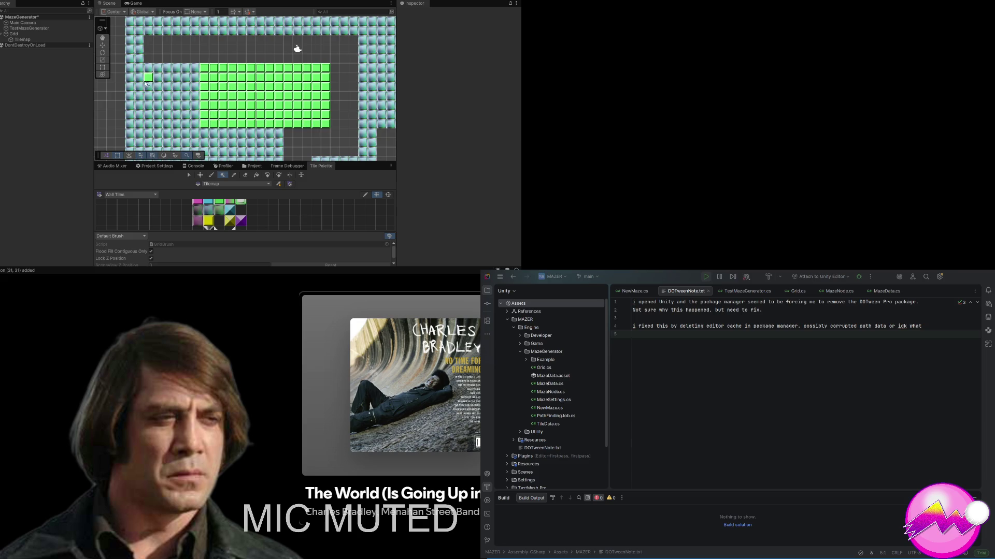
scroll(231, 213, down, 3)
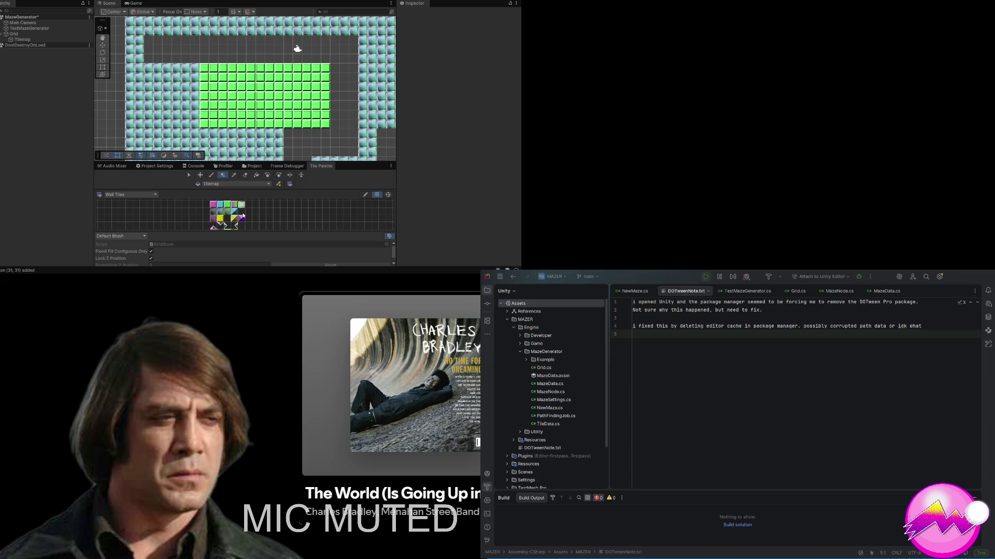
scroll(232, 213, down, 2)
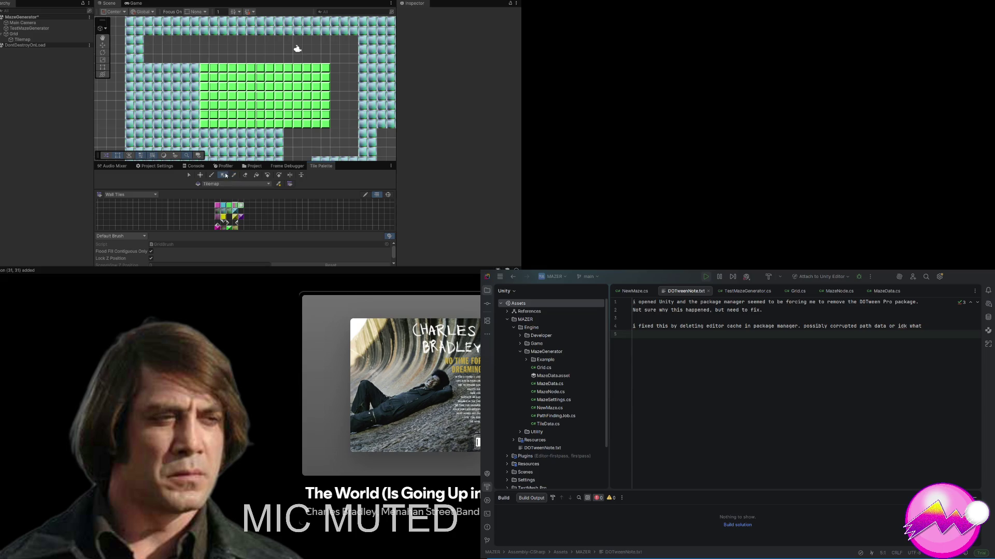
mouse_move(129, 67)
mouse_down()
mouse_move(191, 111)
mouse_move(253, 127)
mouse_move(329, 124)
mouse_up()
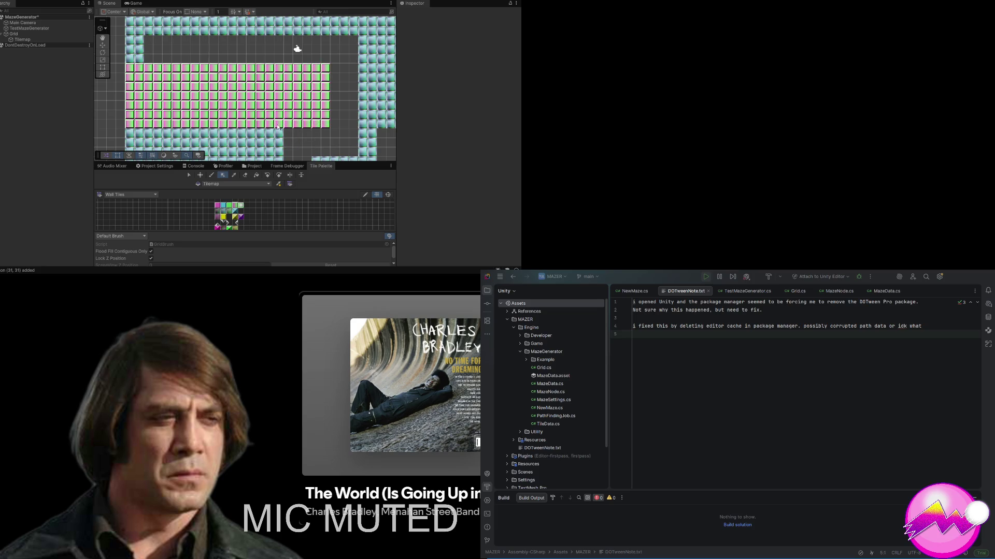
Step: Bring the tilemap's upper part into view and Box Fill a large rectangle with pale pink tiles
scroll(277, 127, down, 5)
scroll(269, 124, down, 3)
scroll(278, 110, up, 5)
scroll(270, 113, up, 2)
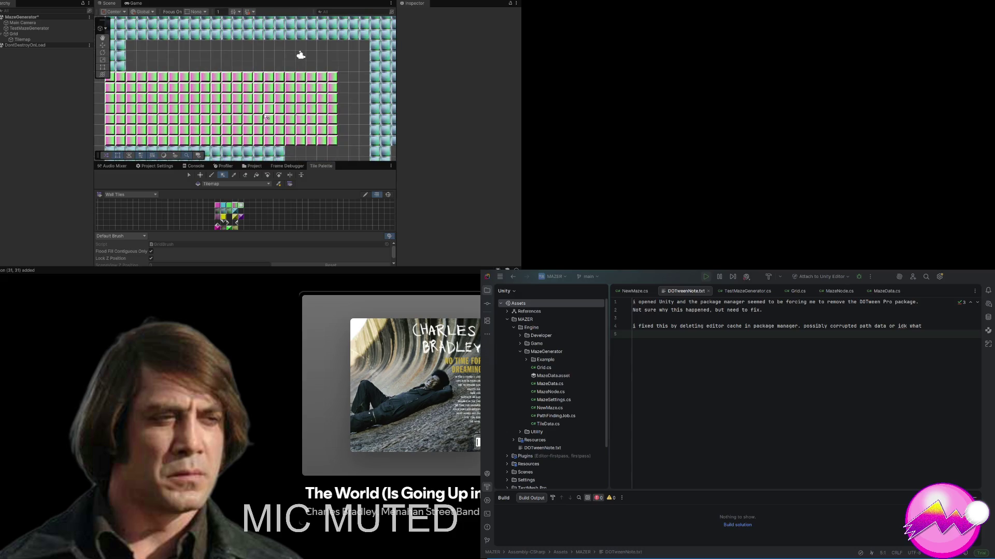
scroll(258, 120, down, 3)
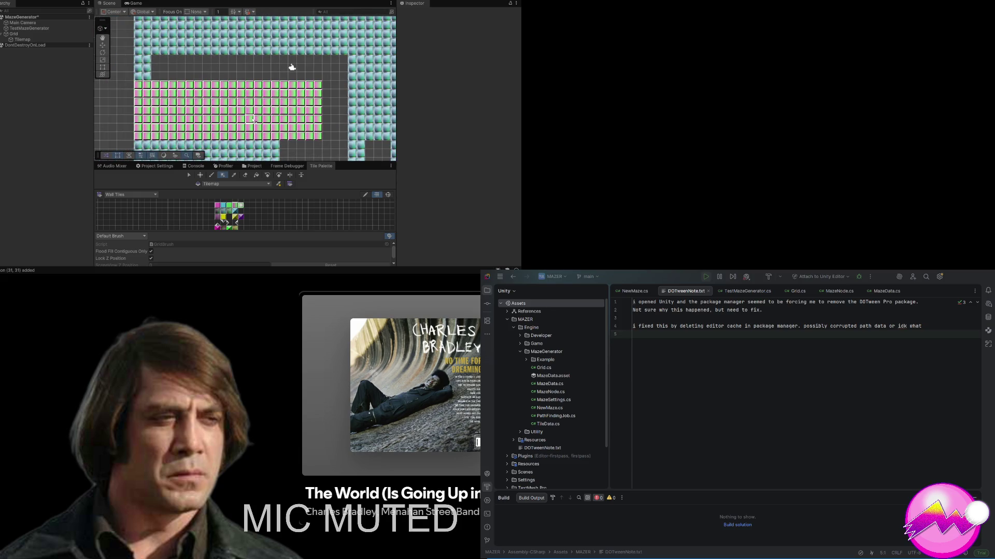
scroll(244, 119, down, 1)
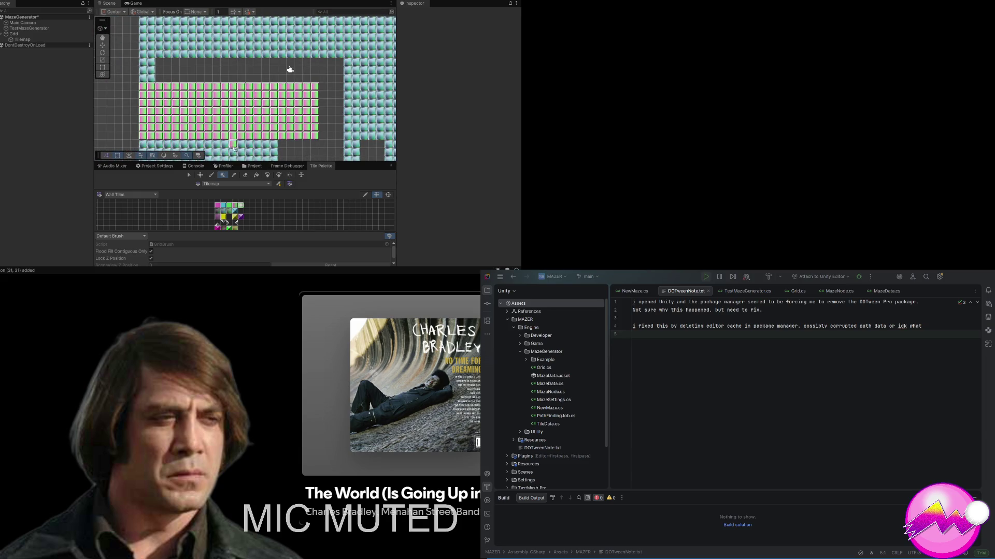
scroll(233, 147, down, 2)
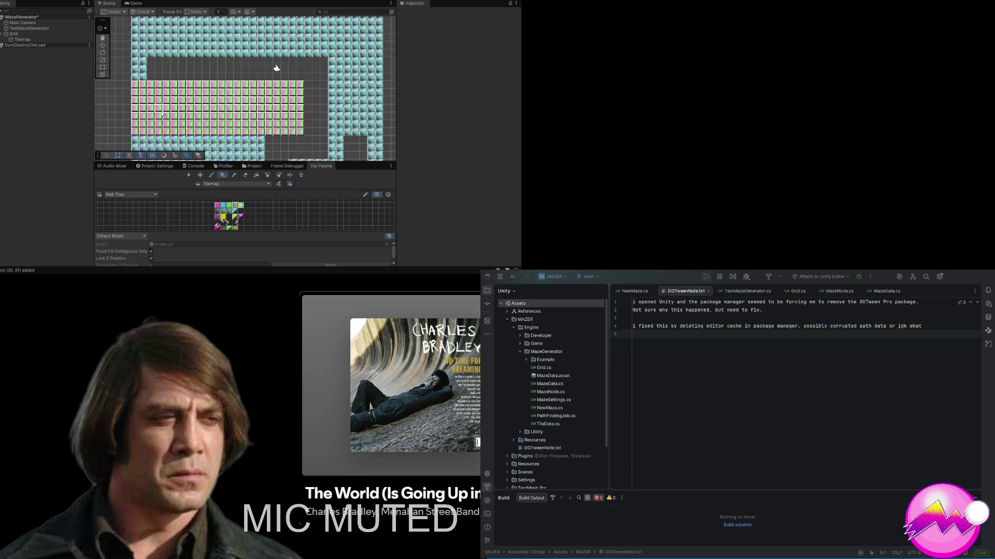
scroll(233, 131, up, 3)
drag(239, 129, 246, 39)
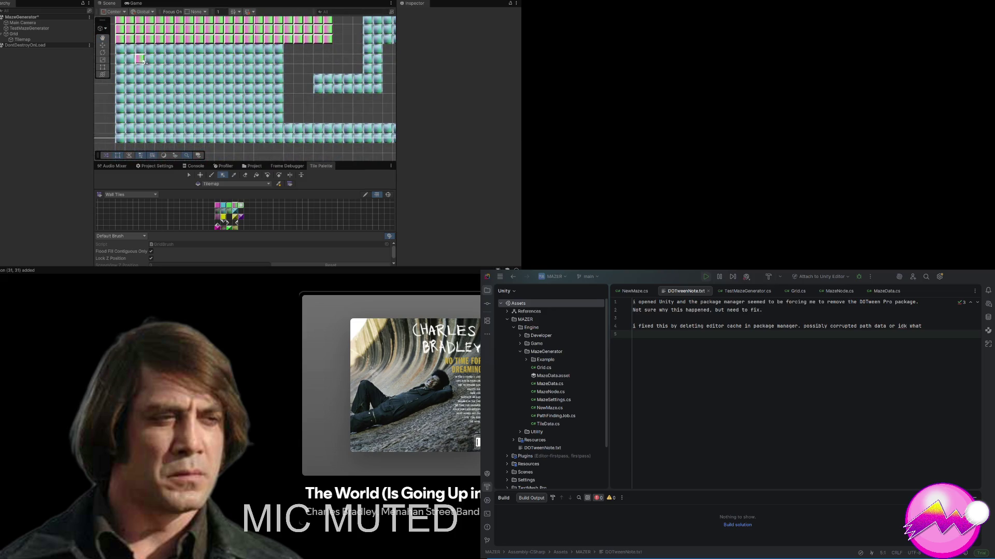
mouse_move(119, 47)
mouse_down()
mouse_move(139, 82)
mouse_move(208, 130)
mouse_move(278, 143)
mouse_up()
Step: Zoom in and out to check the pale pink block framed by cyan walls
scroll(267, 130, down, 1)
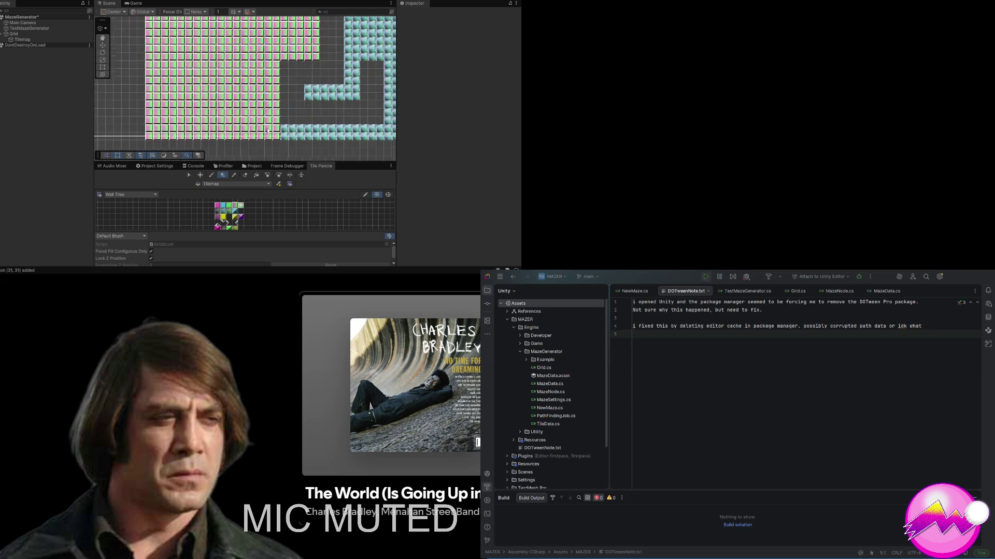
scroll(267, 130, down, 2)
scroll(274, 112, down, 2)
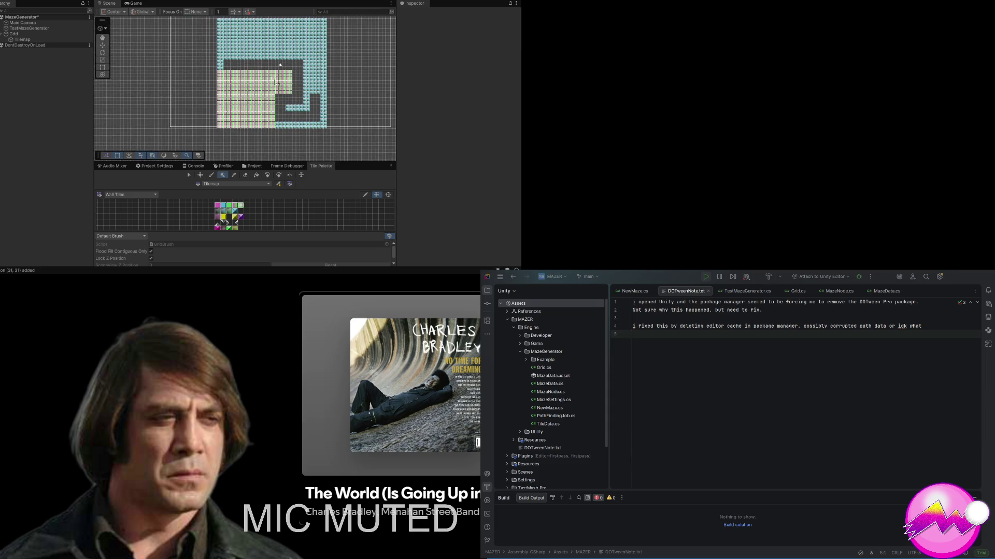
scroll(275, 82, up, 3)
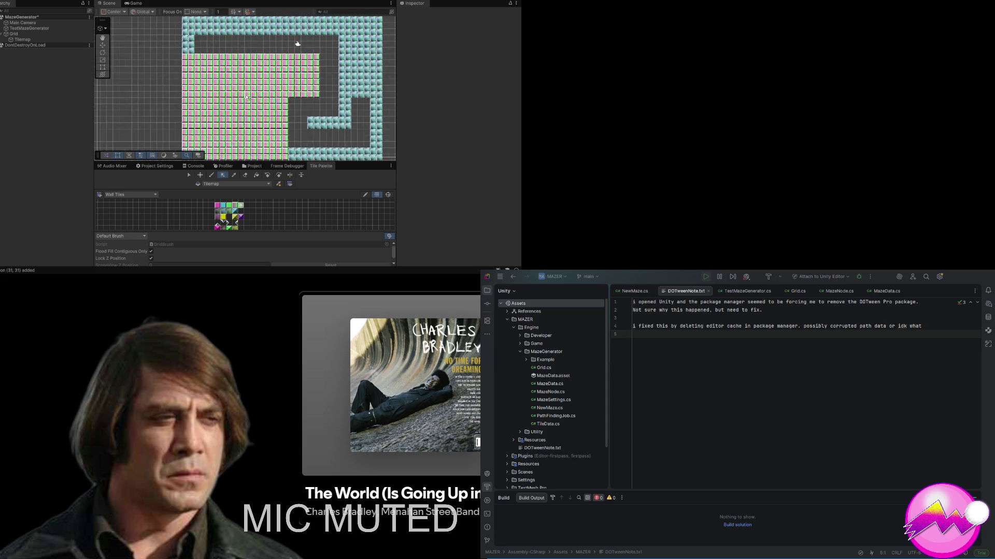
scroll(247, 97, up, 1)
scroll(240, 99, up, 1)
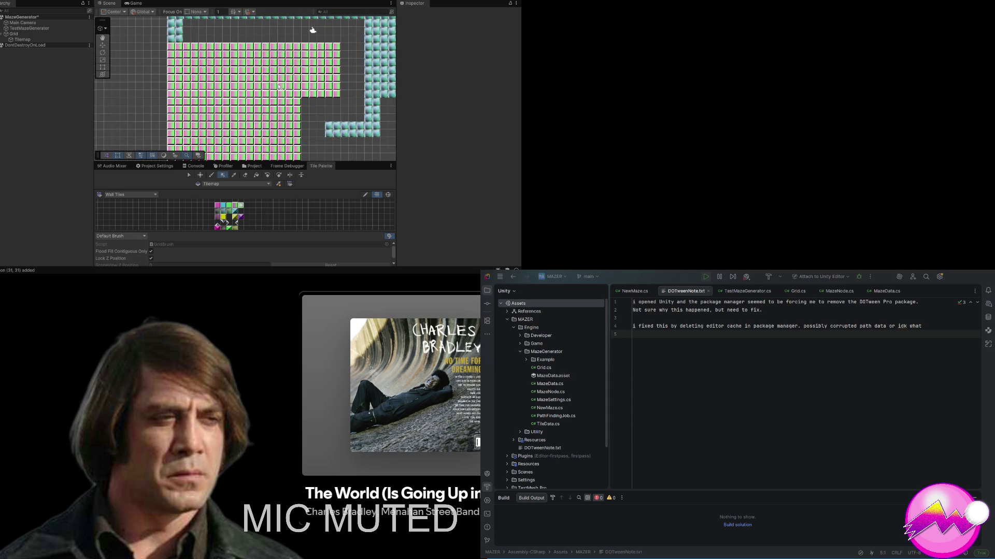
scroll(251, 92, down, 3)
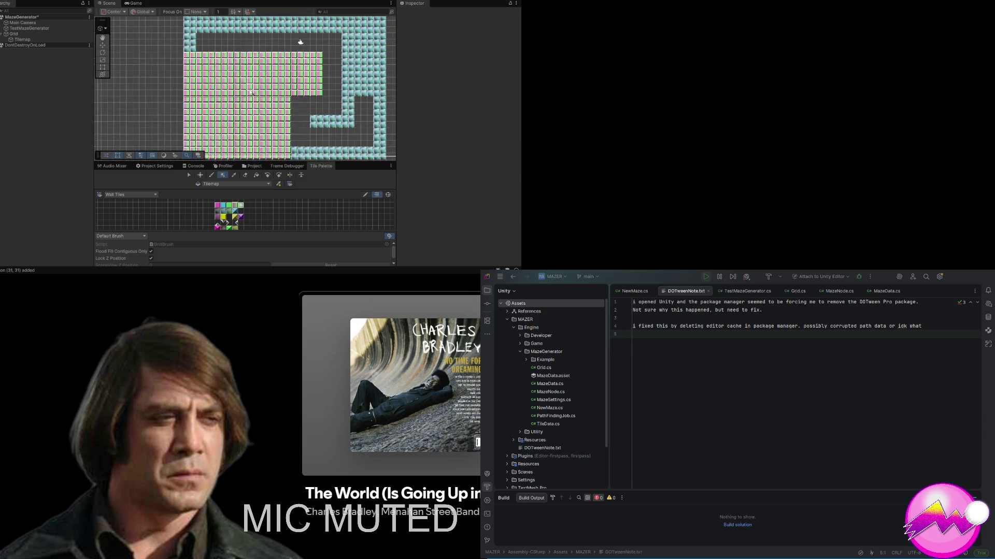
scroll(251, 92, down, 2)
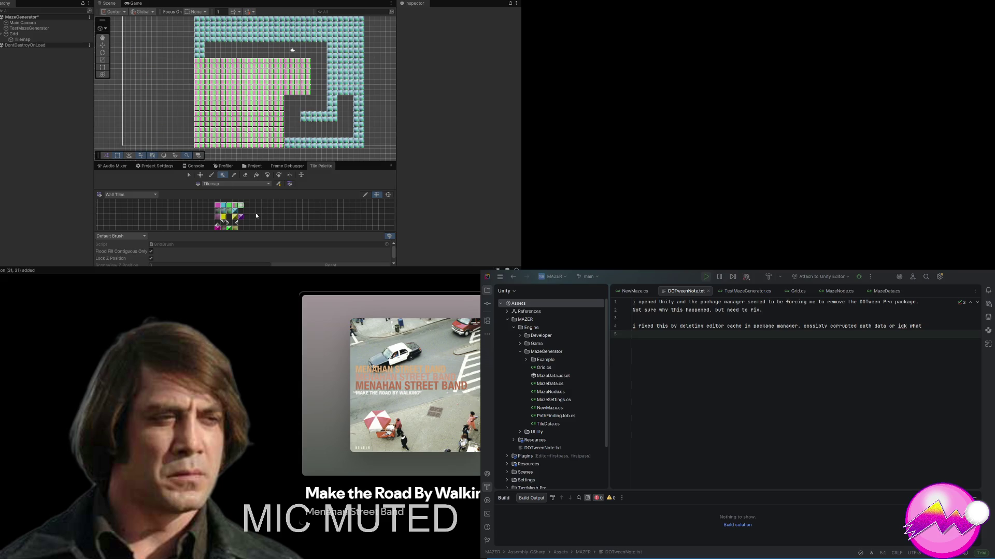
Step: Box Fill a deeper pink rectangle over the left portion of the pale block
scroll(242, 213, down, 2)
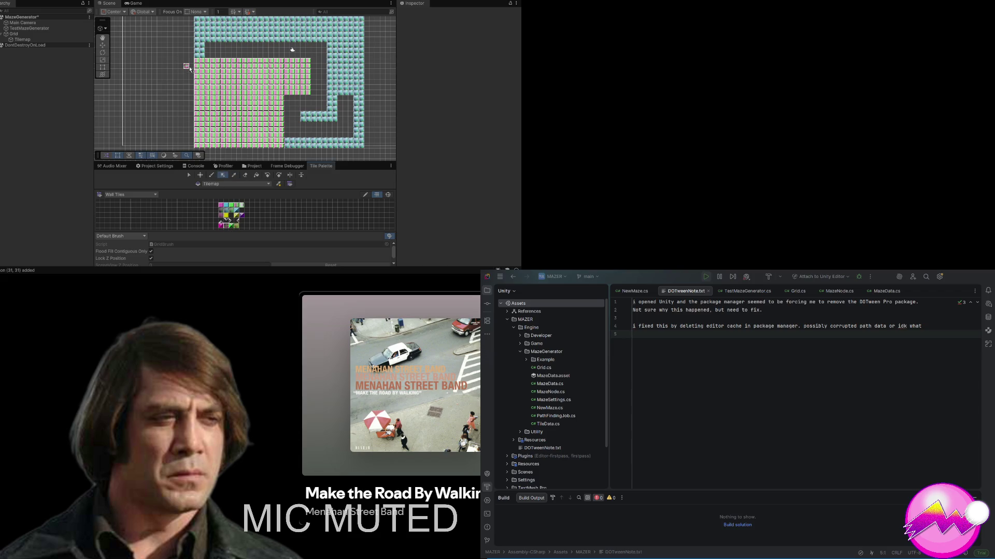
mouse_move(195, 61)
mouse_down()
mouse_move(219, 97)
mouse_move(285, 150)
mouse_up()
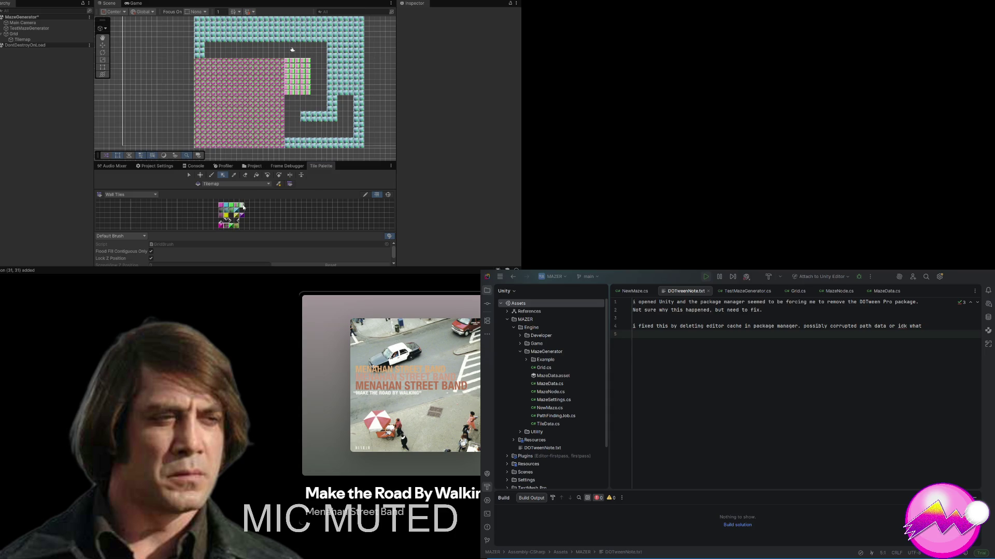
Step: Replace the left block with pale green tiles and view the result in the Game view
drag(197, 61, 284, 149)
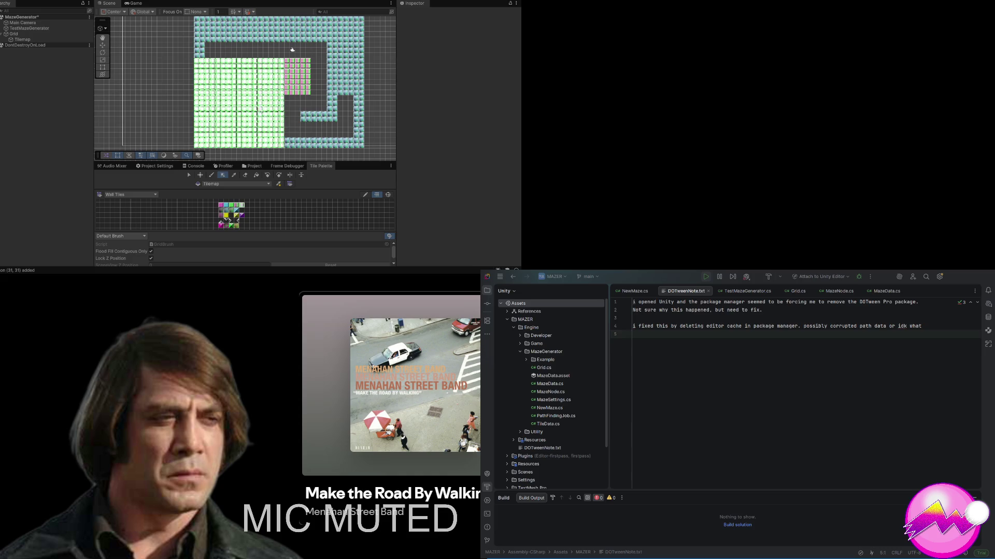
scroll(277, 110, up, 3)
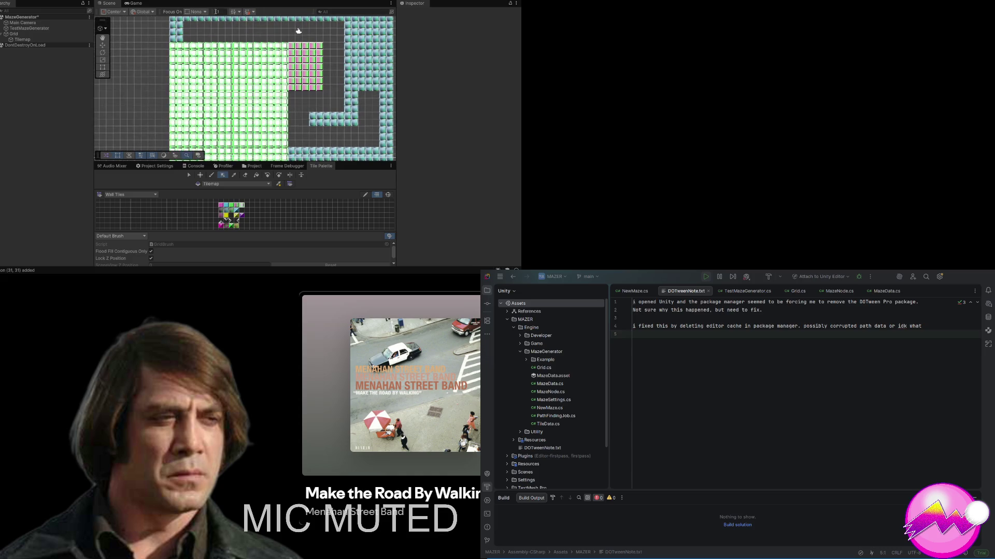
click(137, 4)
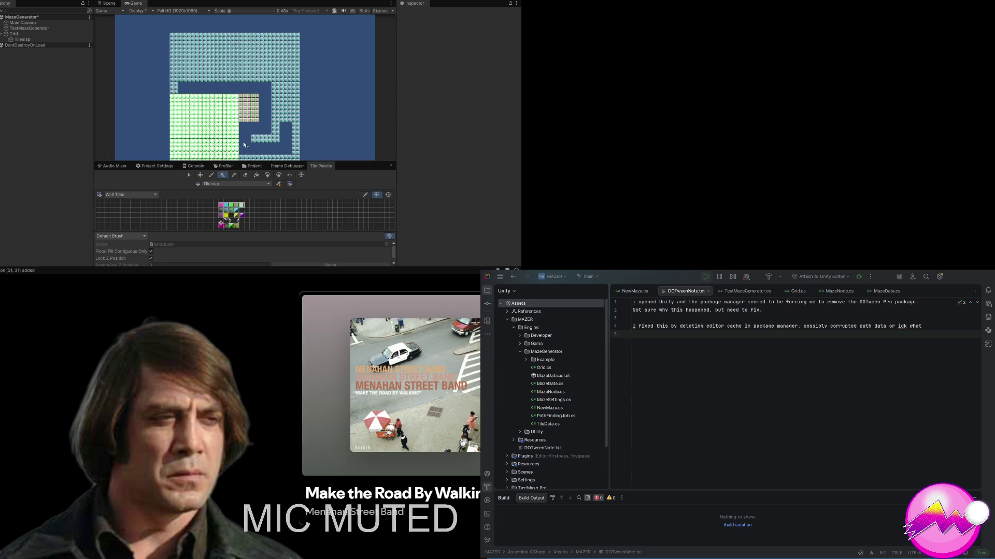
Step: Scrub the Main Camera's Size in and out on the maze, settling at 16
click(22, 23)
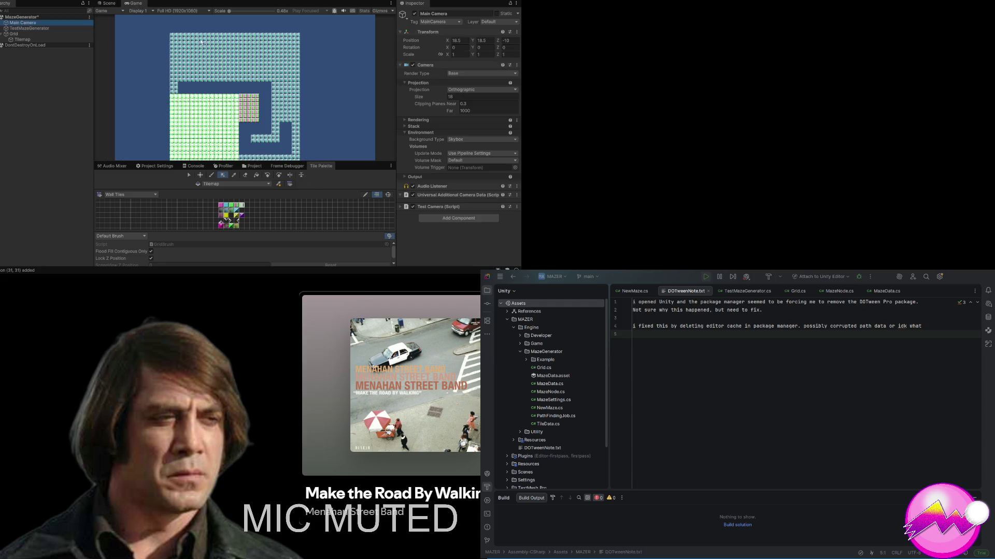
click(443, 98)
mouse_move(442, 98)
mouse_down()
mouse_move(462, 96)
mouse_move(318, 105)
mouse_up()
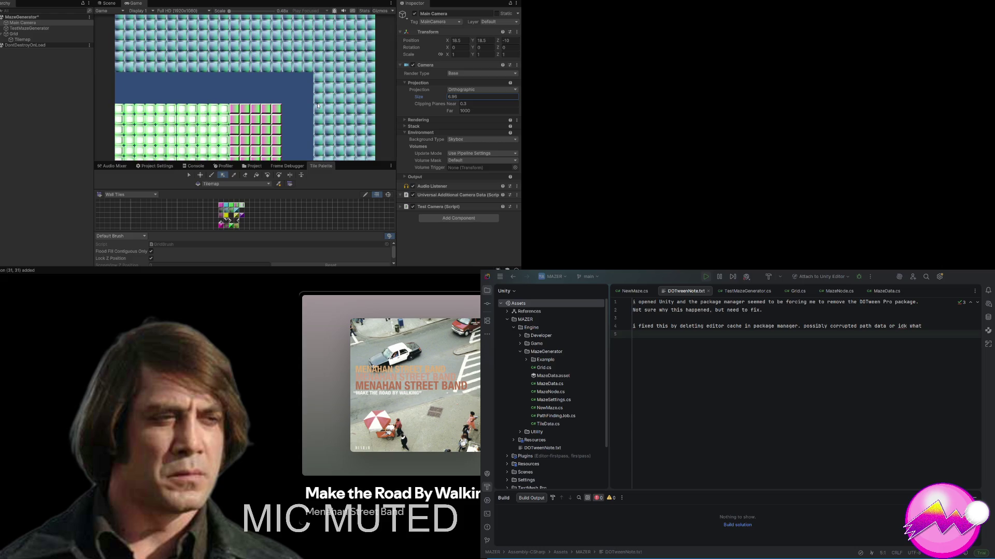
drag(318, 106, 446, 106)
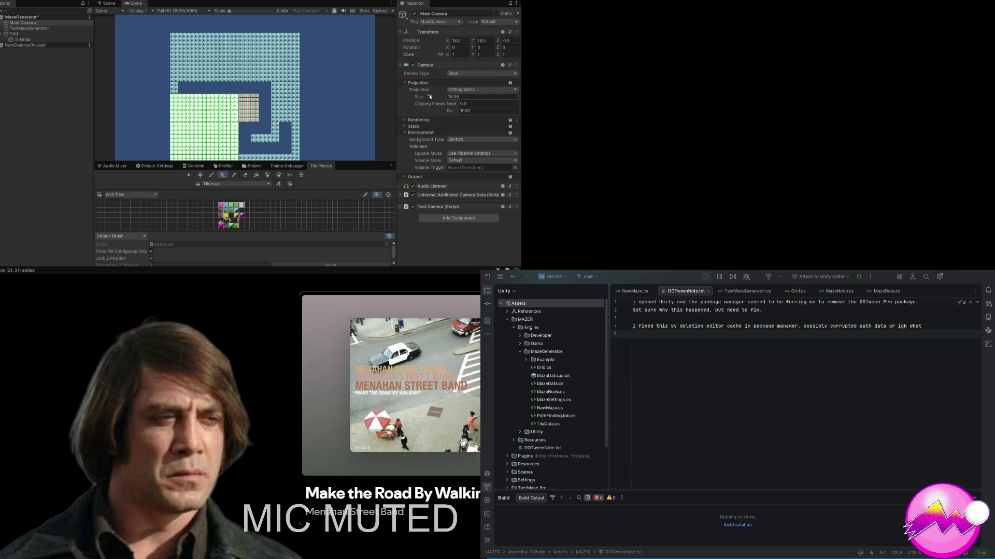
drag(427, 97, 422, 101)
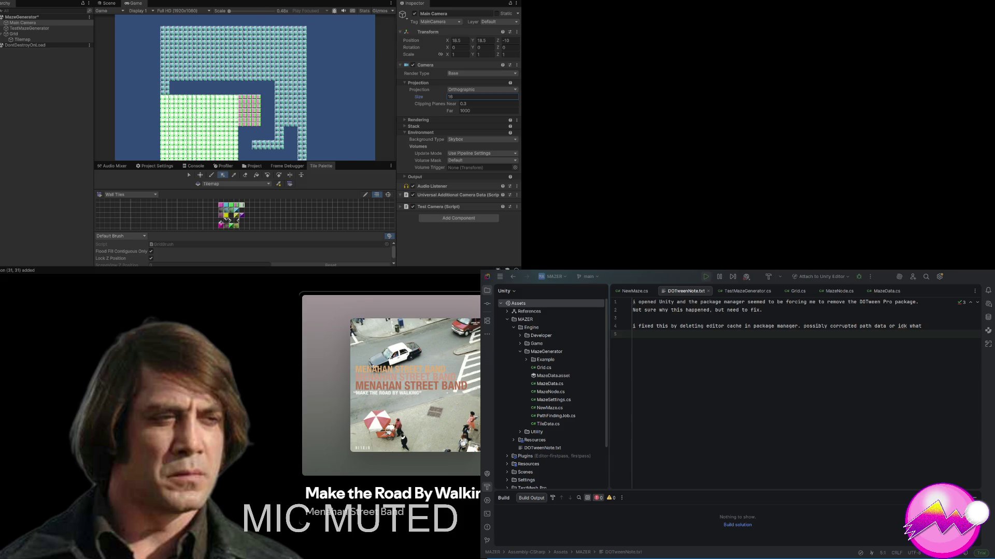
Step: Exit and re-enter Play mode so a fresh maze generates in the Game view
key(ctrl+p)
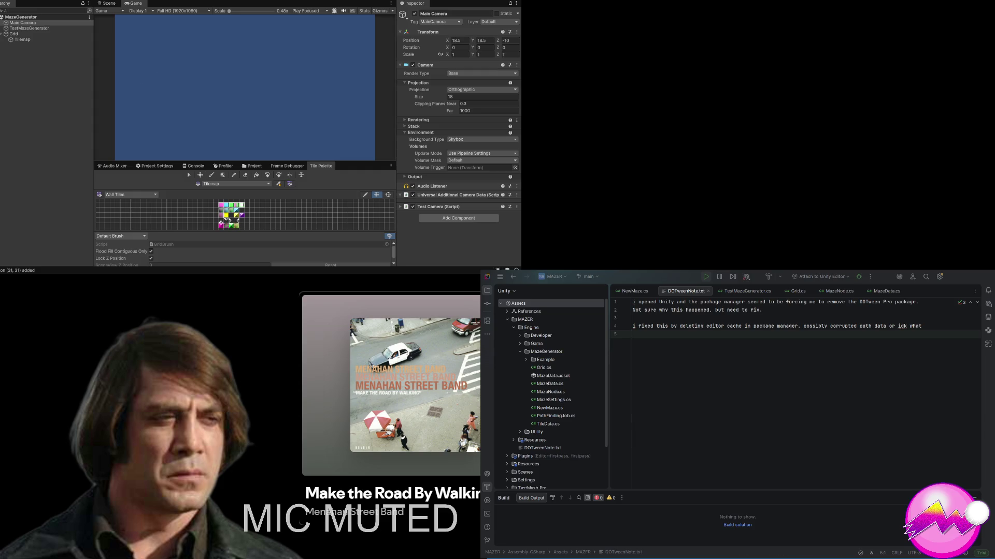
key(ctrl+p)
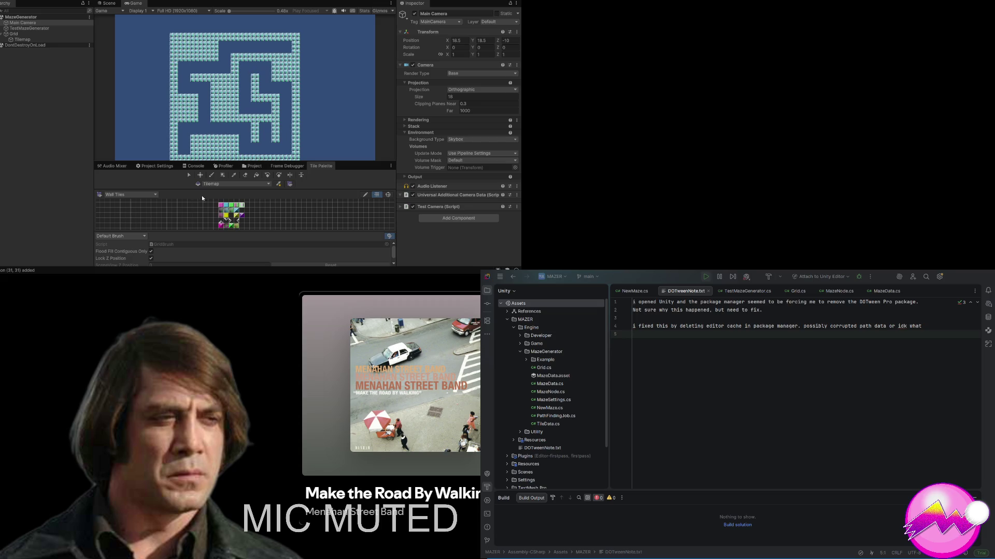
Step: With the Paint Brush, paint a diagonal trail of dark tiles and check it in the Game view
click(223, 212)
click(108, 4)
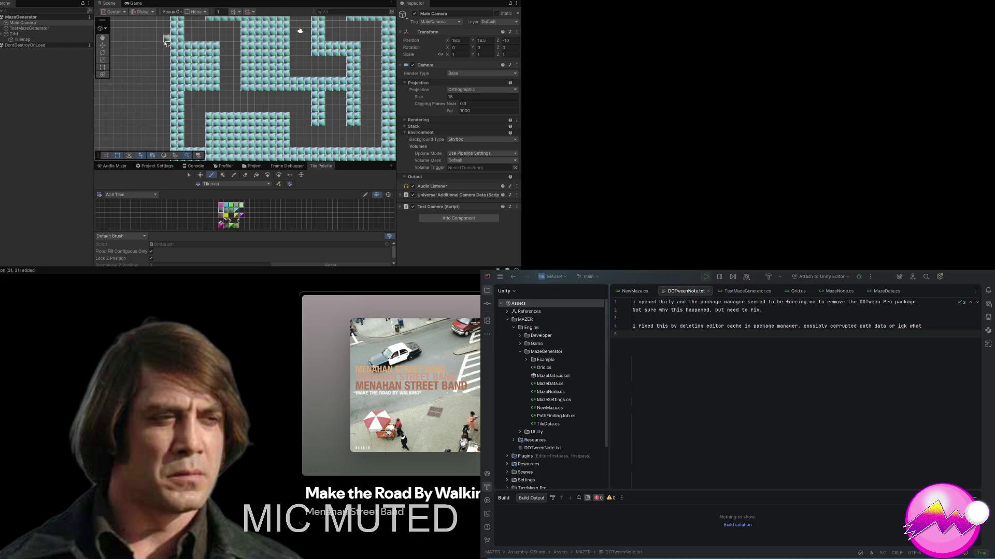
drag(175, 46, 236, 81)
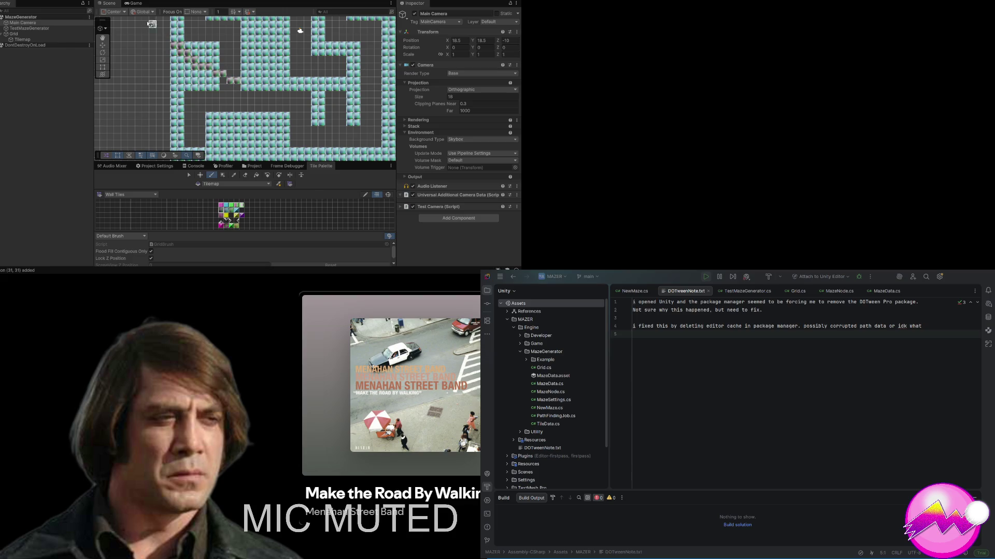
click(137, 4)
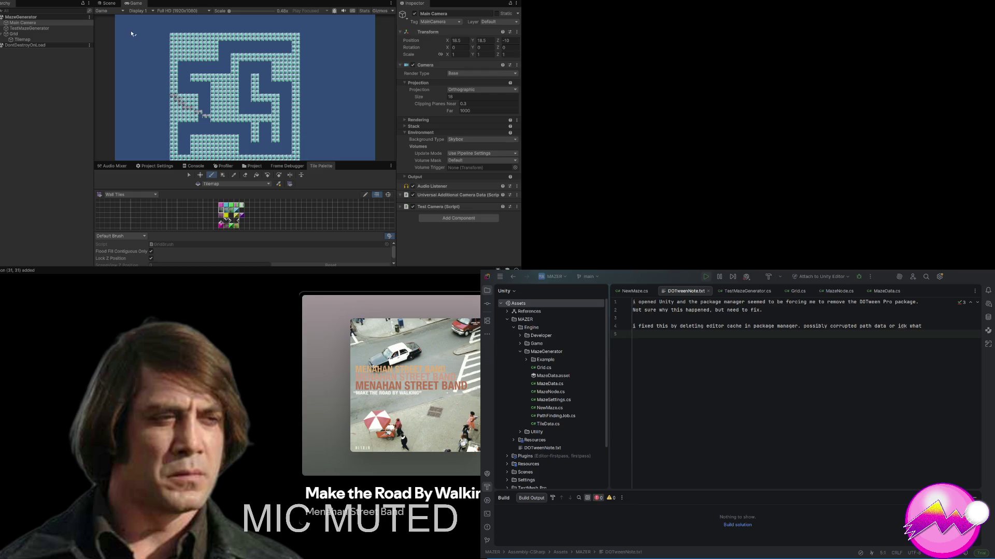
Step: Paint more dark tiles along the upper-left corridor in the Scene view
click(108, 3)
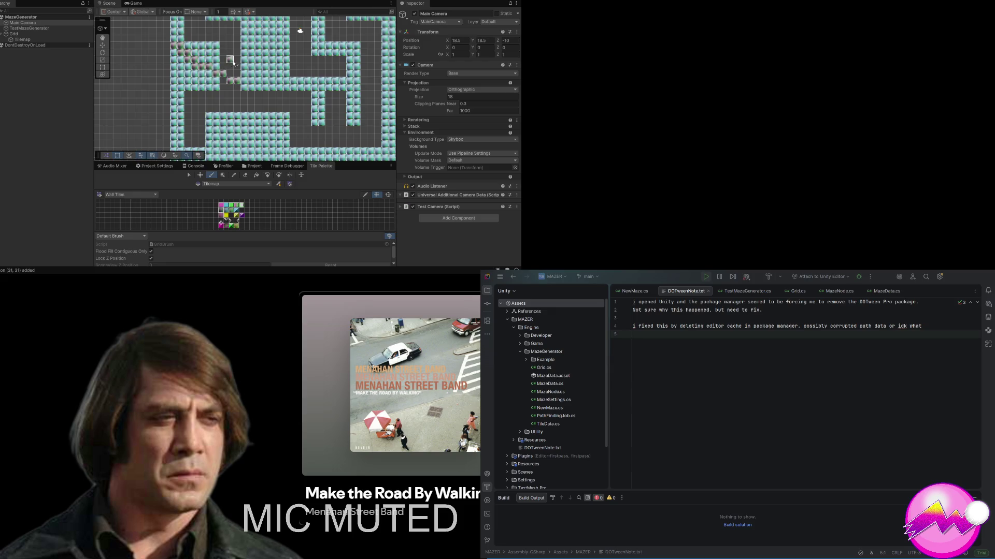
mouse_move(212, 49)
mouse_down()
mouse_move(209, 69)
mouse_move(214, 44)
mouse_move(182, 49)
mouse_move(186, 59)
mouse_move(203, 54)
mouse_move(194, 62)
mouse_move(174, 59)
mouse_move(173, 74)
mouse_move(213, 81)
mouse_move(175, 84)
mouse_move(180, 93)
mouse_up()
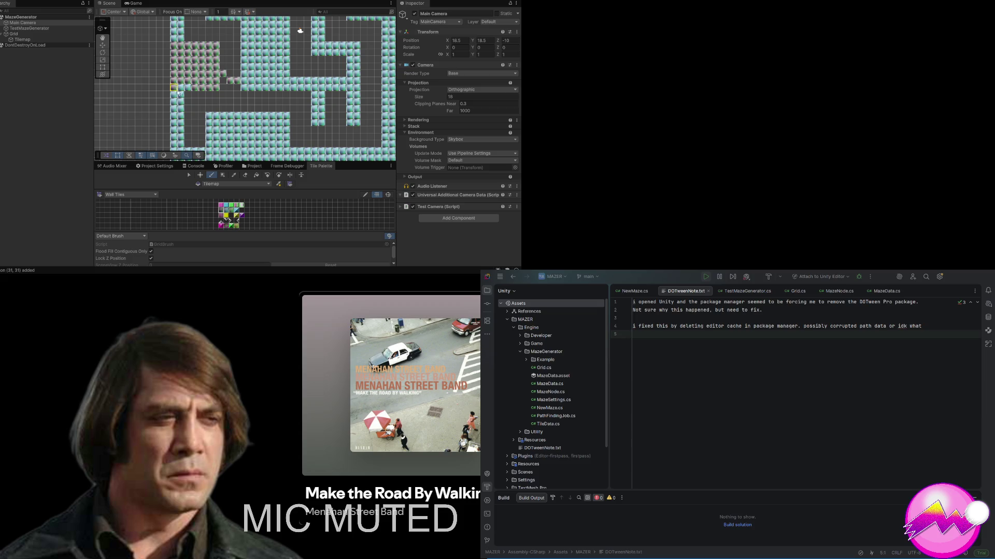
scroll(210, 88, down, 2)
scroll(210, 88, down, 2)
scroll(197, 96, up, 1)
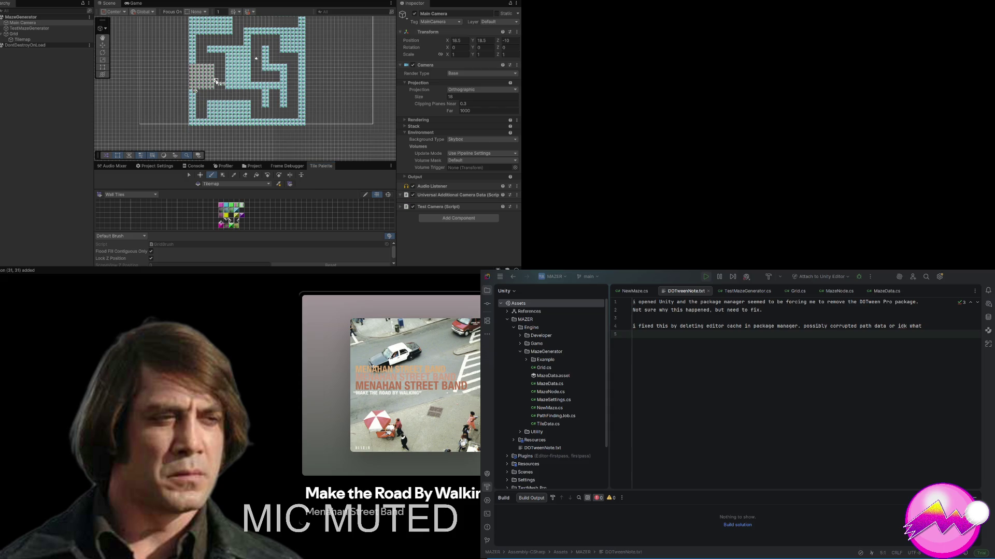
Step: Place a grey tile beside the grey block and paint a vertical column of tiles
click(221, 84)
click(240, 223)
click(238, 221)
drag(226, 61, 222, 87)
click(231, 224)
Step: Box Fill pink wall rectangles and a one-tile pink column, undoing a stray pink row
click(221, 206)
drag(191, 66, 202, 81)
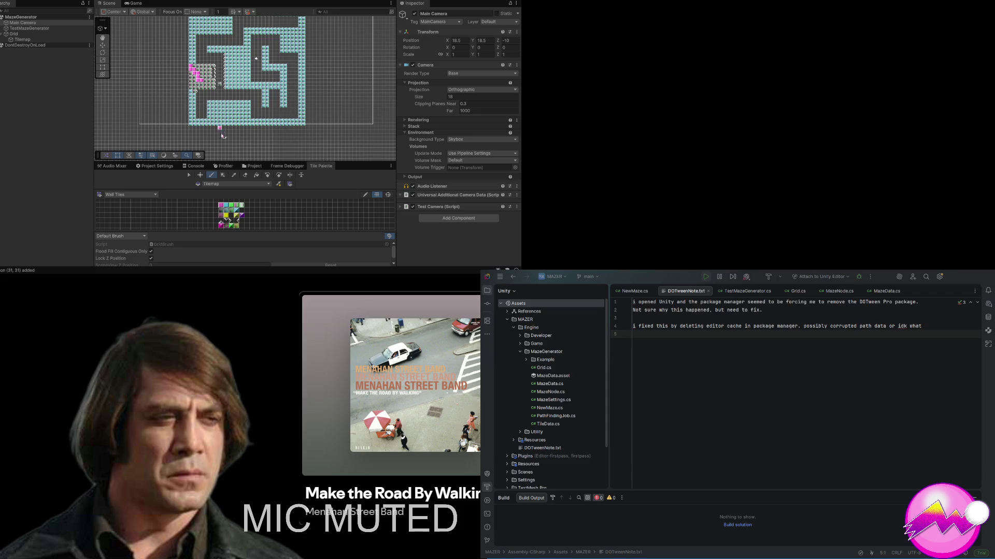
click(222, 176)
mouse_move(191, 67)
mouse_down()
mouse_move(215, 89)
mouse_move(191, 111)
mouse_move(192, 125)
mouse_up()
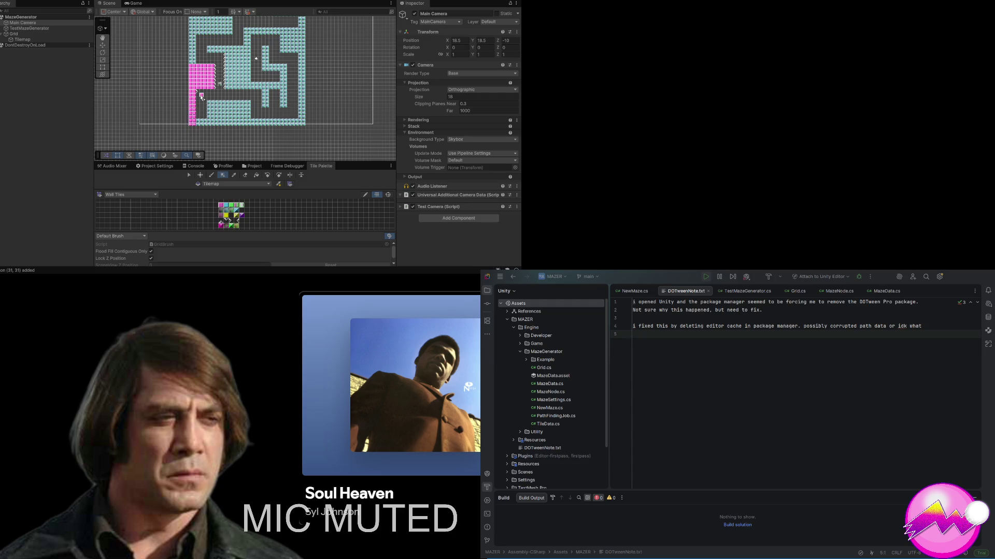
mouse_move(210, 103)
mouse_down()
mouse_move(211, 122)
mouse_move(251, 127)
mouse_up()
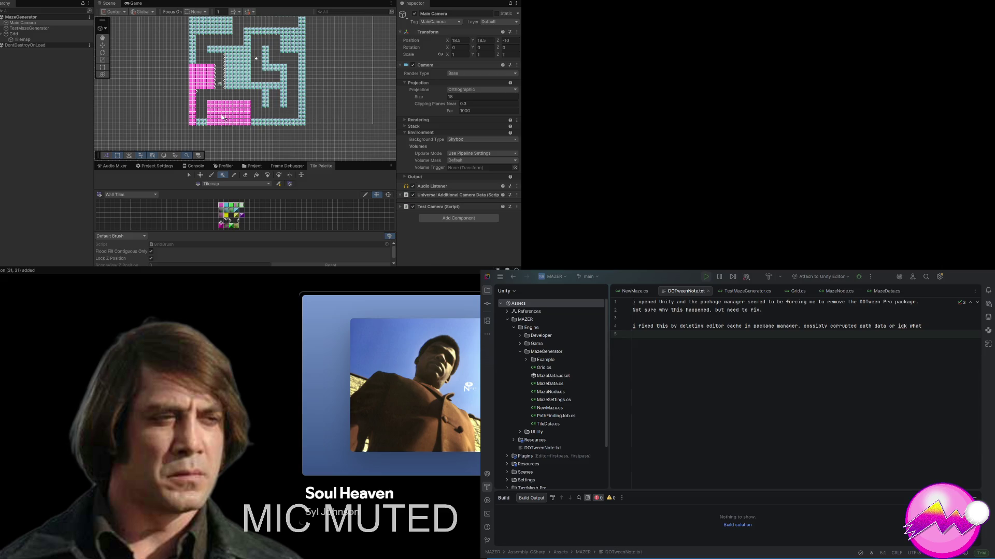
key(z)
drag(181, 93, 211, 95)
key(ctrl+z)
Step: Repaint the bottom teal tiles on the maze's left side pink
scroll(205, 105, up, 5)
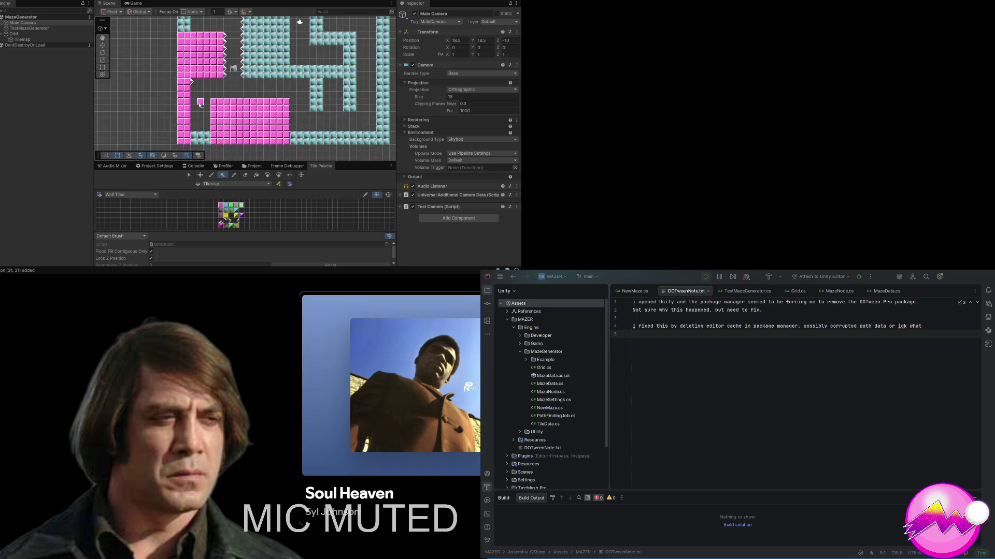
scroll(200, 104, up, 1)
drag(198, 105, 230, 86)
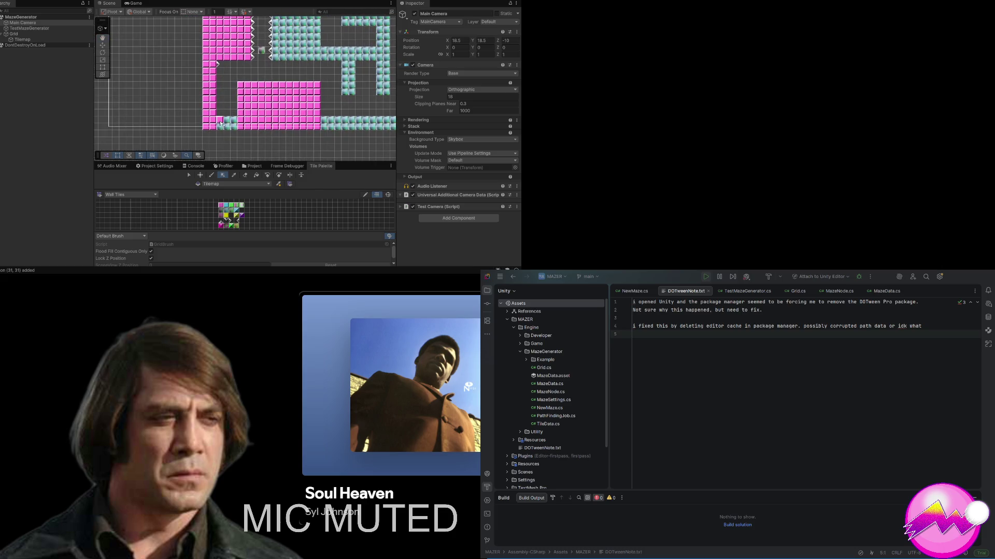
drag(218, 119, 237, 129)
Step: Paint white spike tiles down the pink wall's inner edge
click(231, 222)
drag(219, 71, 218, 115)
scroll(281, 72, down, 1)
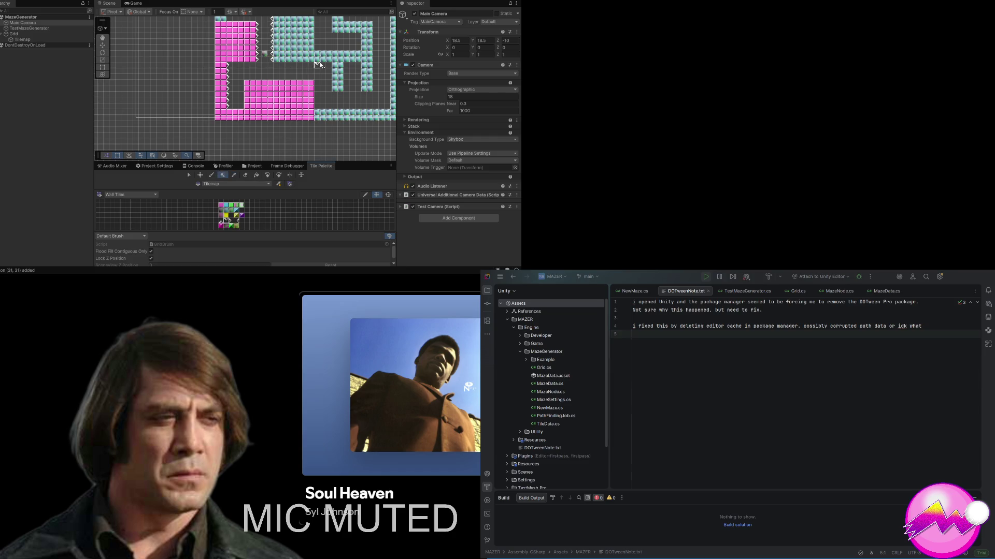
Step: Paint white edge tiles across the small gap left of the upper pink block
mouse_move(312, 66)
mouse_down()
mouse_move(327, 68)
mouse_move(308, 67)
mouse_up()
Step: Cover the cyan upper-right section with magenta wall tiles, adding one extra tile
click(239, 226)
scroll(236, 226, up, 5)
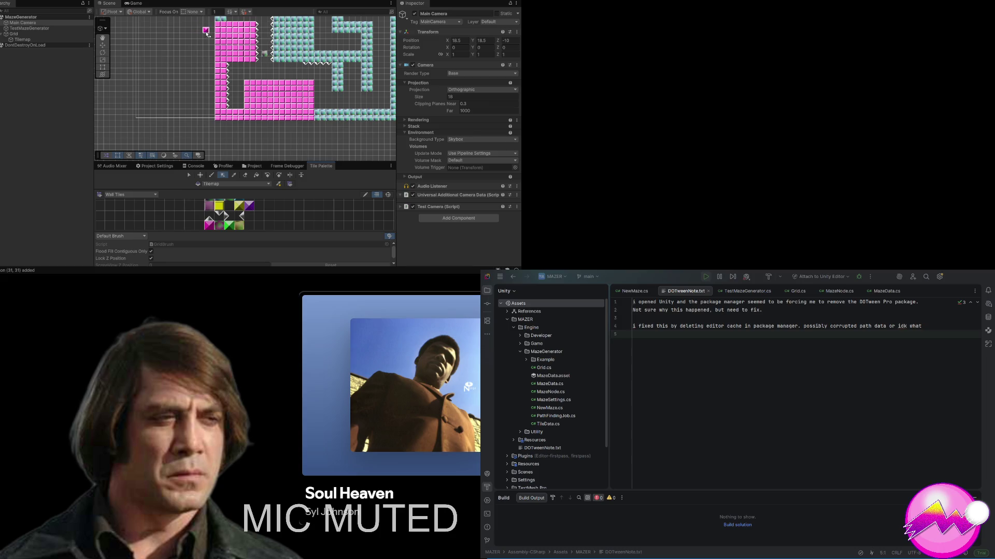
mouse_move(282, 20)
mouse_down()
mouse_move(312, 61)
mouse_move(366, 64)
mouse_move(366, 29)
mouse_move(367, 90)
mouse_move(341, 90)
mouse_up()
click(317, 53)
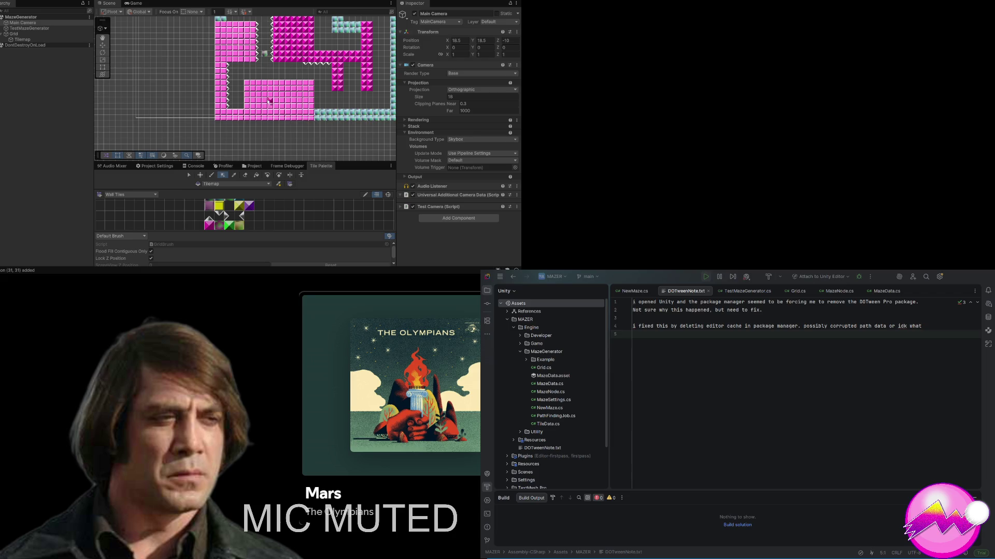
Step: Repaint the bottom teal row pink and place four green tiles in the lower pink area
drag(316, 114, 395, 117)
click(231, 223)
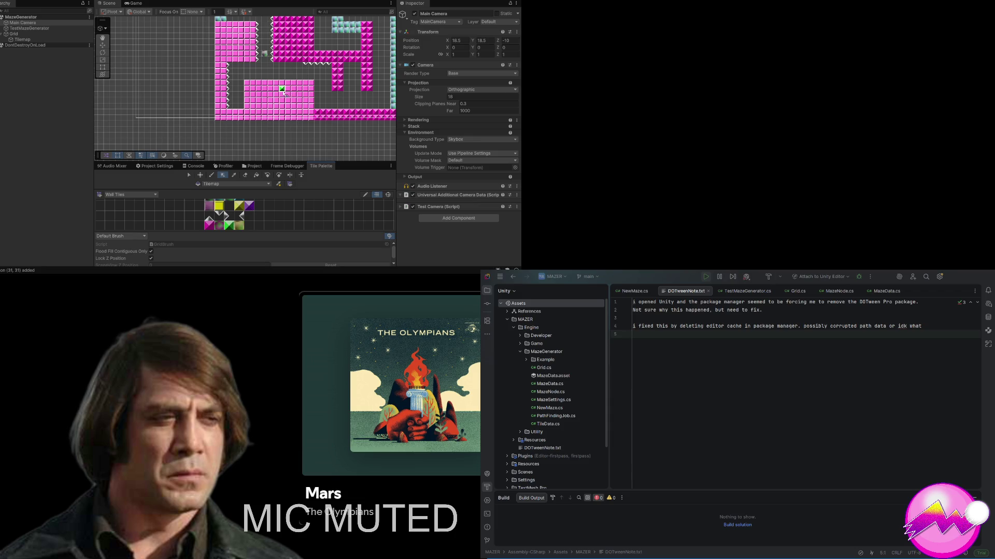
click(253, 90)
click(264, 103)
click(276, 92)
click(294, 103)
Step: Scatter five more green tiles across two rows of the upper pink block
scroll(303, 92, down, 5)
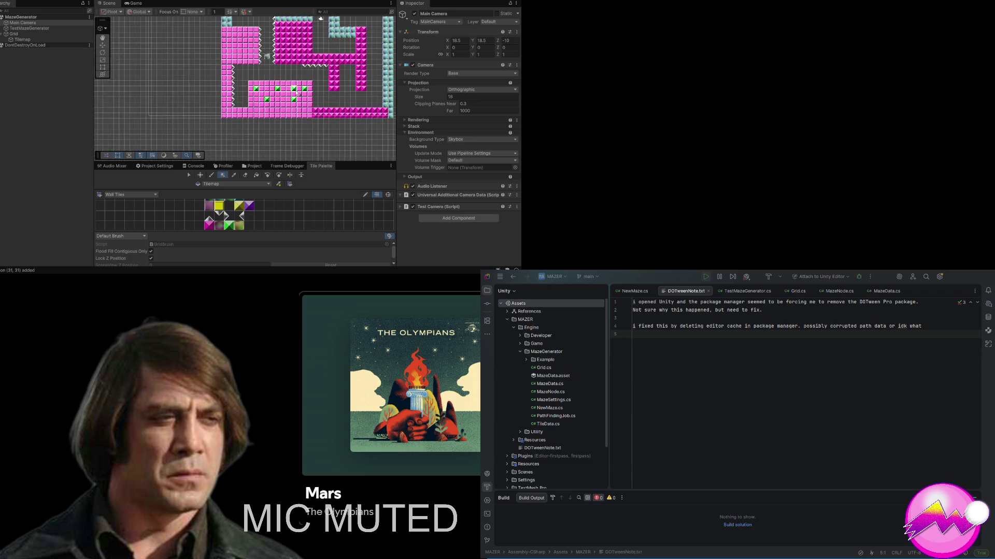
scroll(314, 125, down, 2)
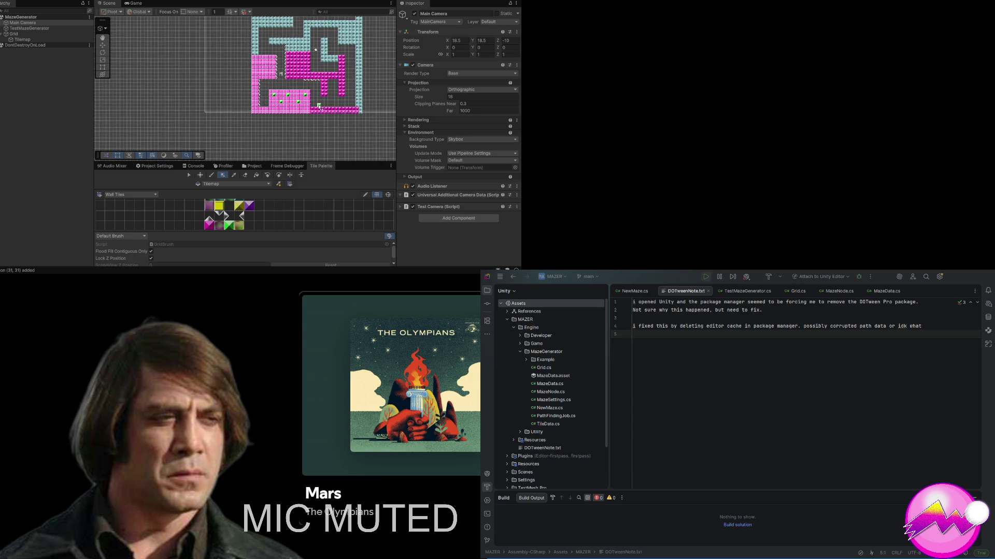
click(257, 62)
click(264, 61)
click(271, 61)
click(257, 75)
click(268, 75)
scroll(282, 68, up, 3)
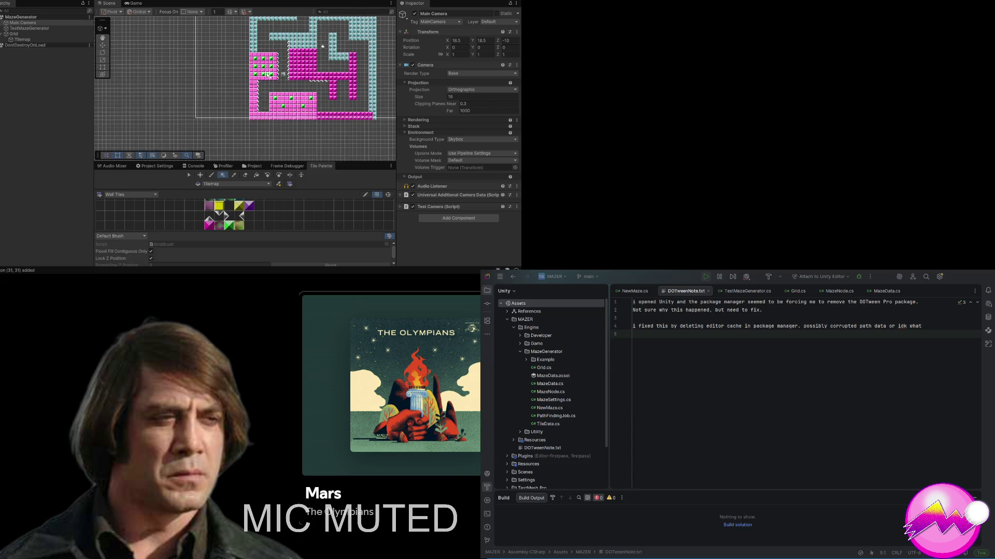
scroll(303, 67, up, 1)
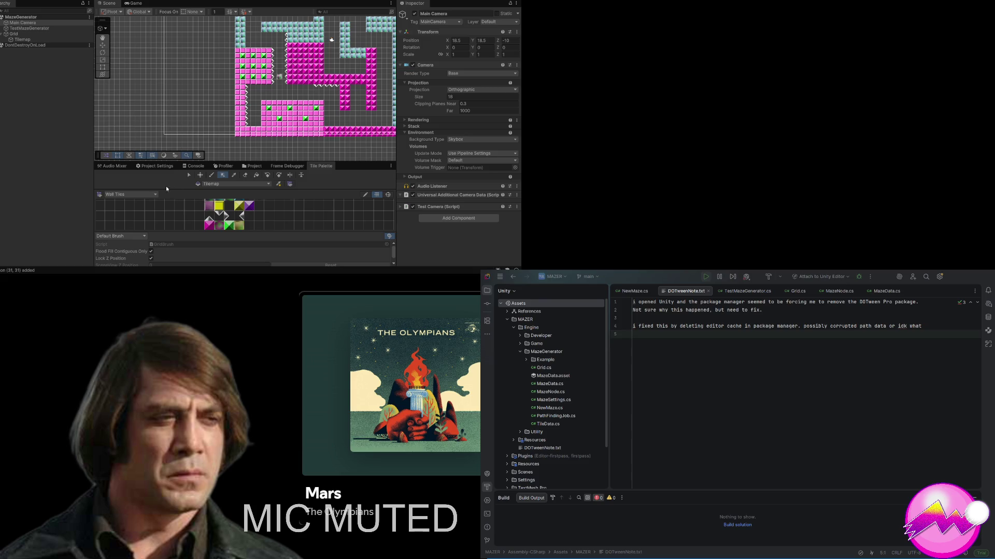
Step: Paint a white spike column, then erase the stray white tiles left of the pink block
click(242, 216)
drag(232, 52, 229, 136)
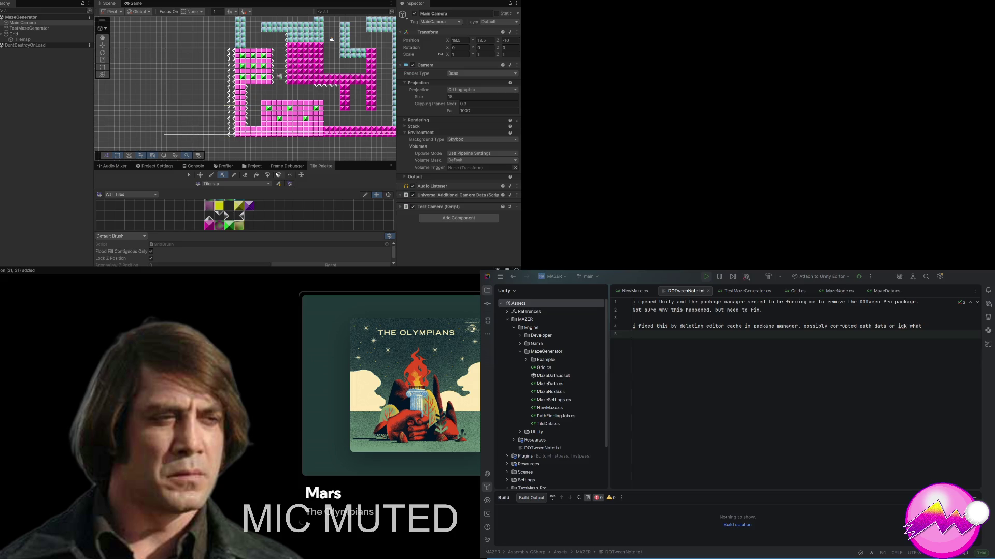
click(246, 176)
drag(228, 53, 230, 131)
Step: Shift the maze view left and exit play mode with Ctrl+P
mouse_move(274, 94)
mouse_down()
mouse_move(170, 130)
mouse_move(198, 90)
mouse_move(229, 80)
mouse_up()
scroll(229, 80, up, 4)
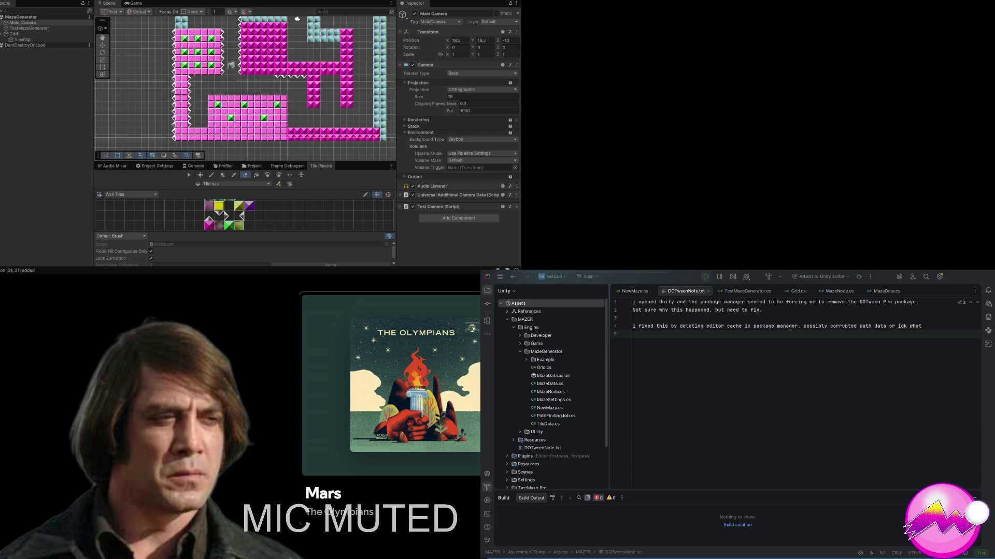
key(ctrl+p)
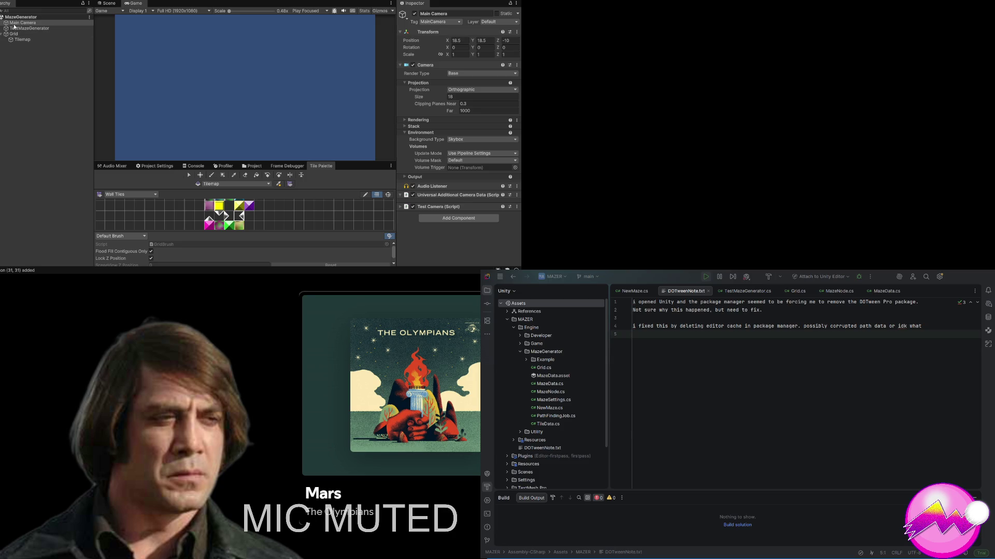
Step: Select TestMazeGenerator in the Hierarchy to show its maze settings in the Inspector
click(19, 28)
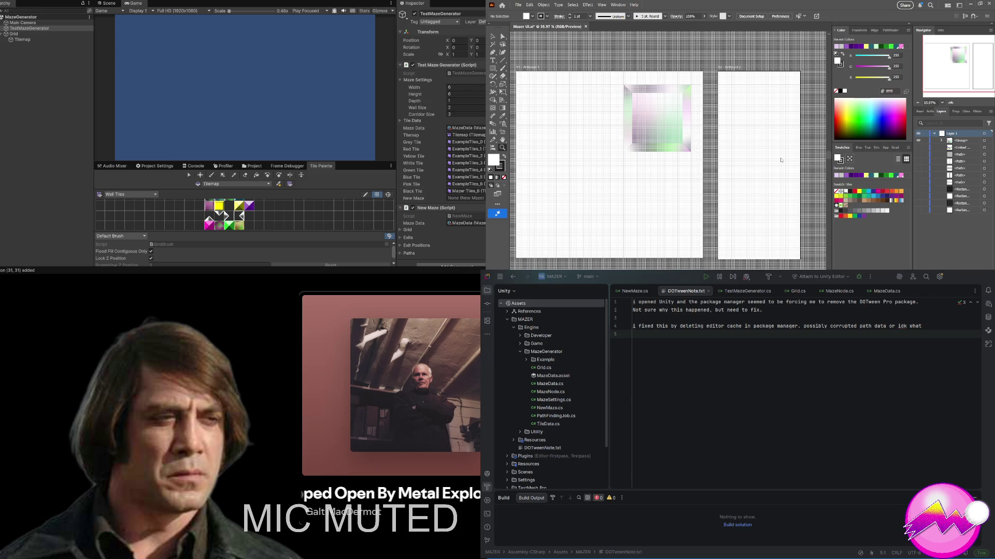
Step: Close the frame document with Ctrl+W and quit Illustrator with Ctrl+Q
key(ctrl+w)
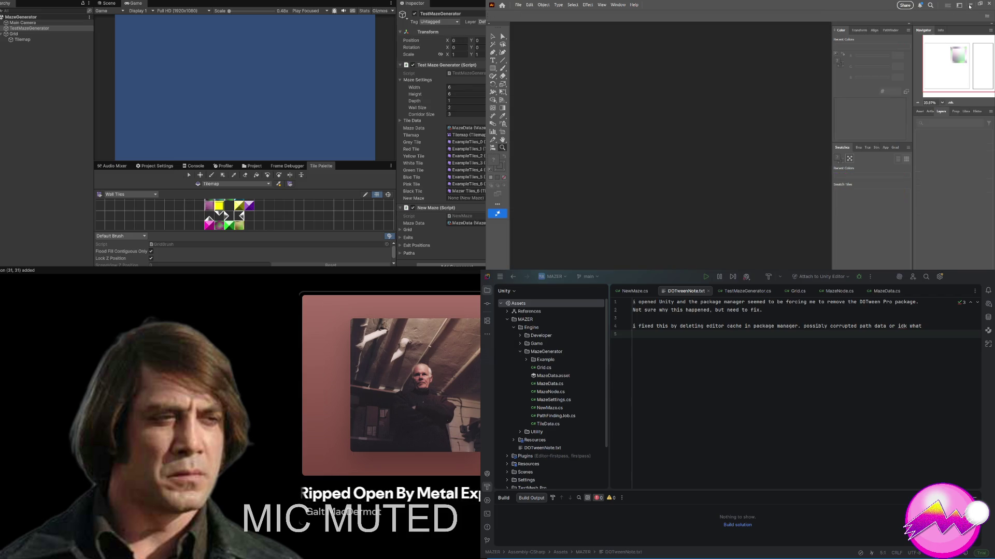
key(ctrl+q)
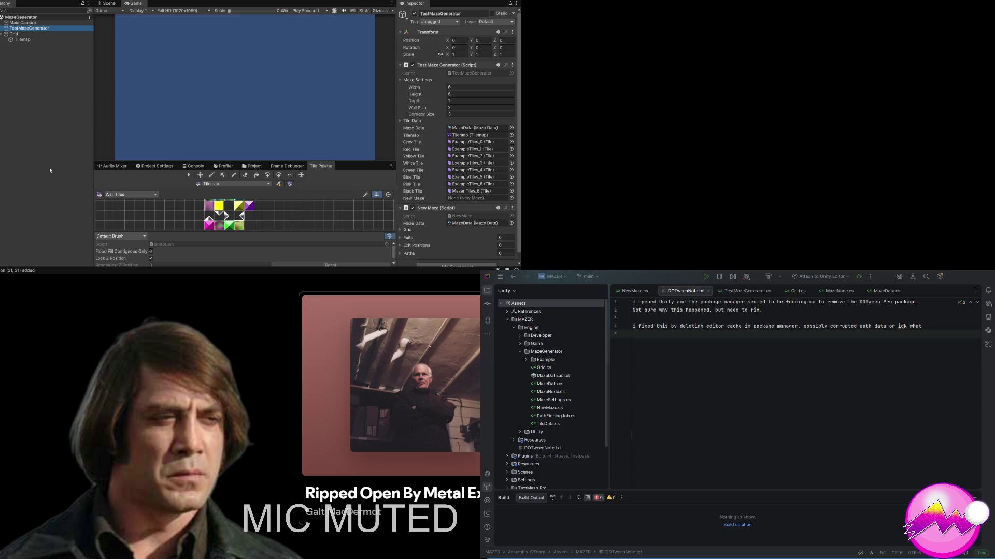
key(ctrl+shift+n)
text(C)
key(ctrl+z)
click(303, 183)
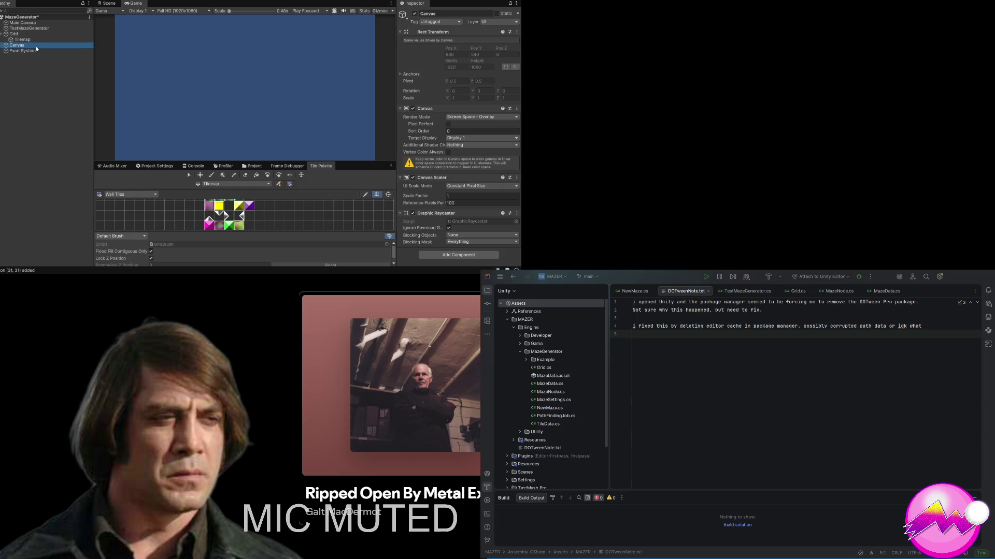
Step: Set the Canvas to Screen Space - Camera with Main Camera as its render camera
click(482, 132)
mouse_move(19, 24)
mouse_down()
mouse_move(330, 84)
mouse_move(456, 119)
mouse_move(462, 131)
mouse_up()
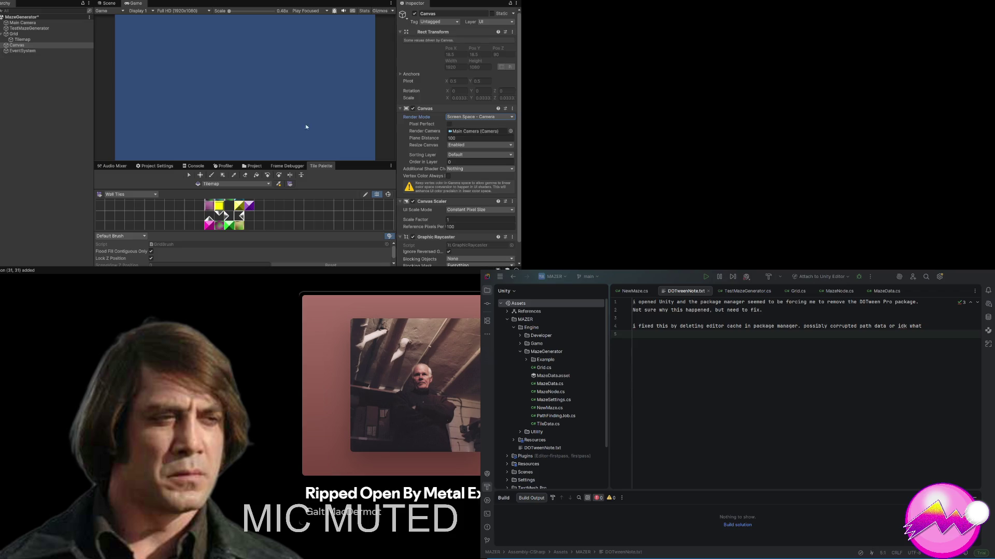
click(30, 46)
scroll(436, 166, down, 2)
click(448, 143)
click(454, 156)
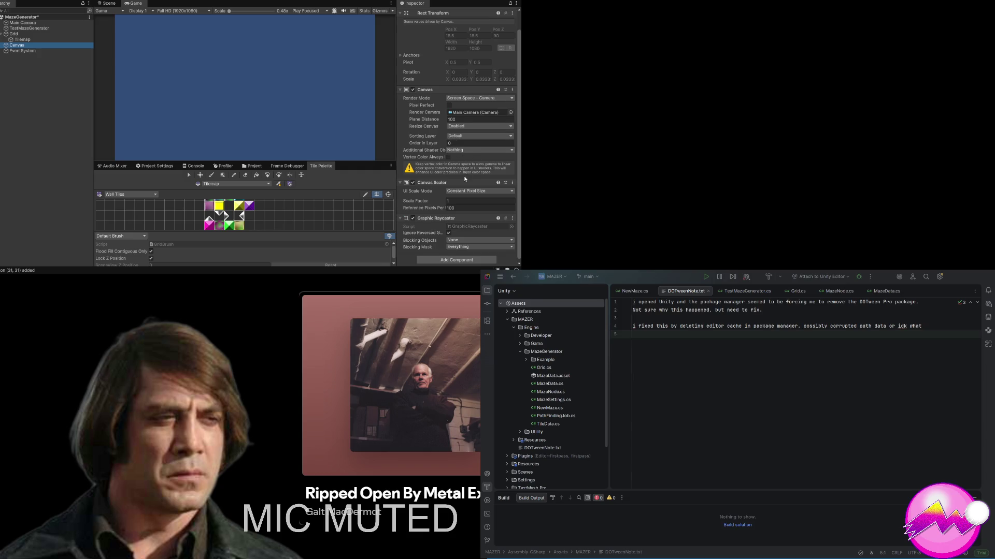
scroll(464, 179, down, 1)
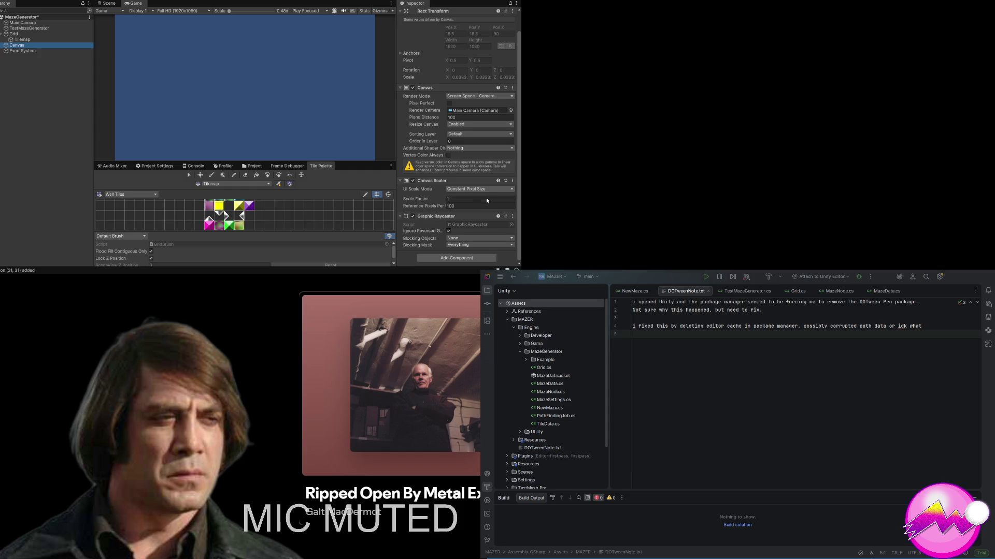
Step: Make the Canvas Scale With Screen Size at a 1920 reference width
click(487, 200)
click(466, 200)
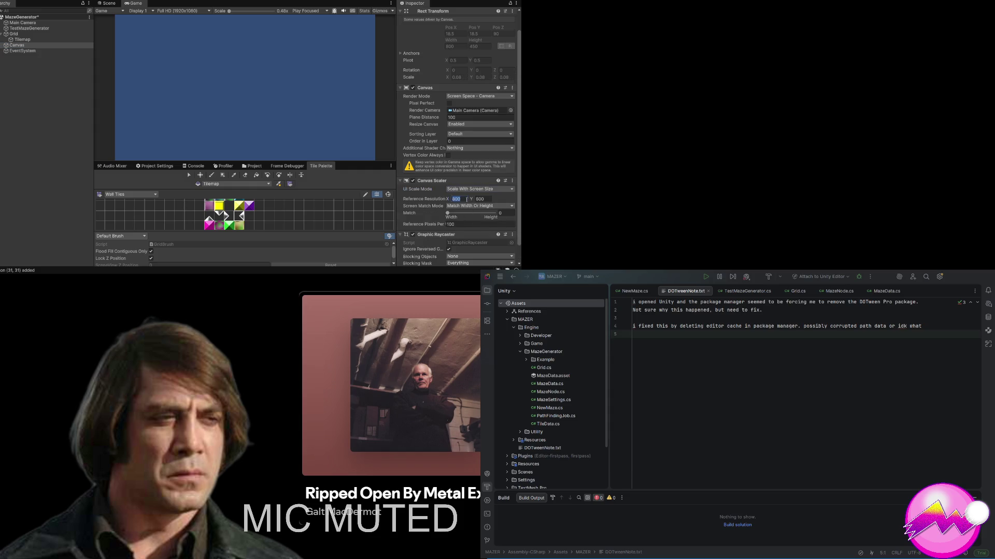
text(19)
text(20)
key(Tab)
text(10)
click(28, 46)
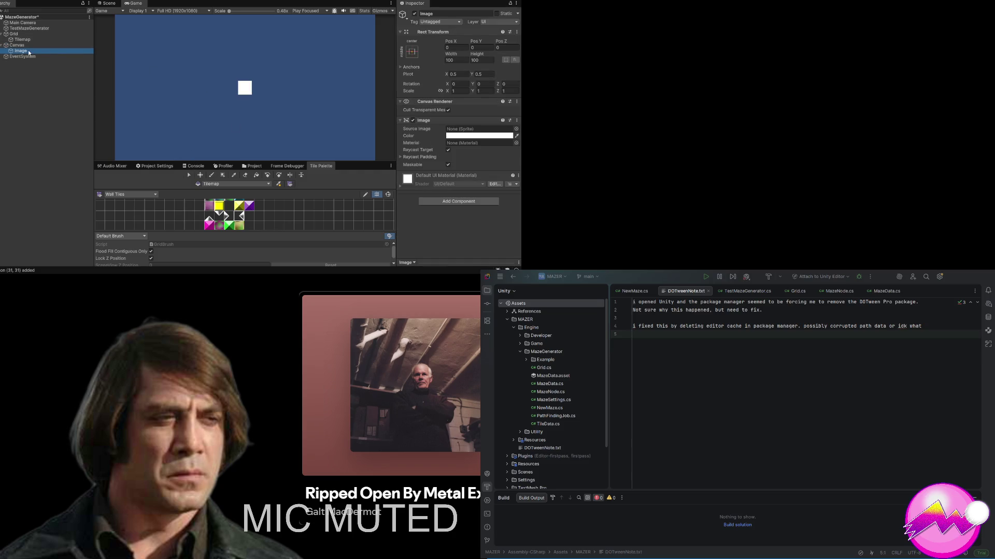
Step: Open MAZER/Resources/UI, confirm Mazer UI is a Single sprite at 100 pixels per unit, then select Image
click(254, 166)
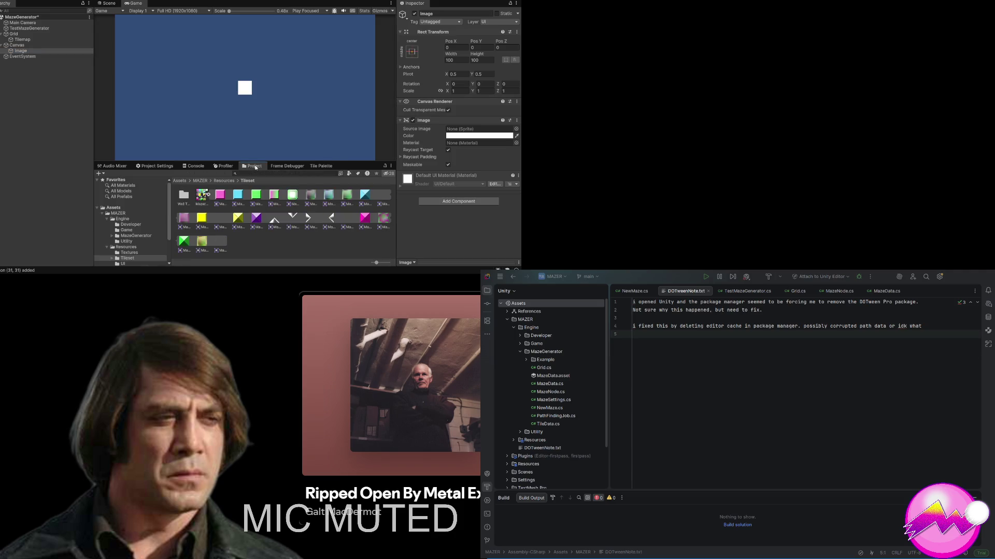
click(199, 180)
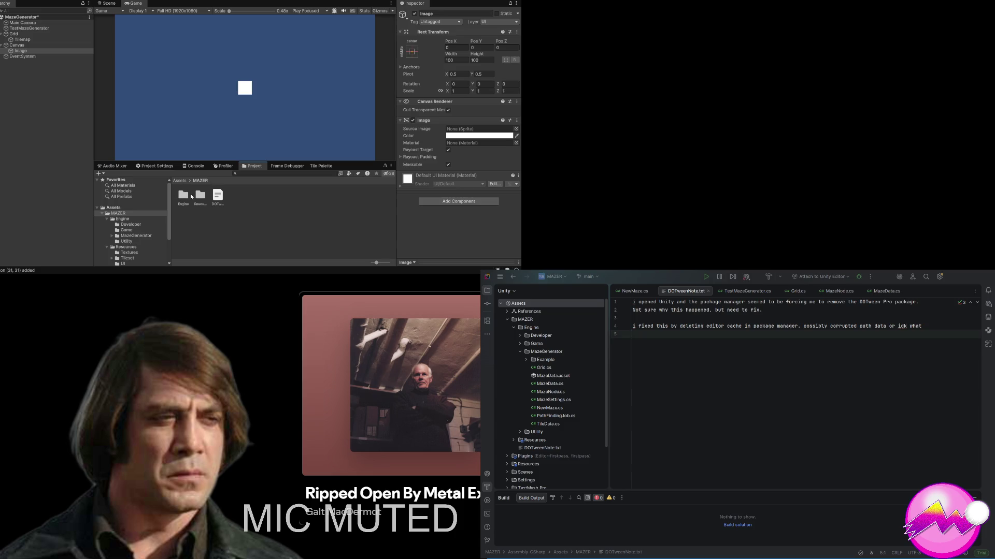
double_click(201, 196)
double_click(219, 195)
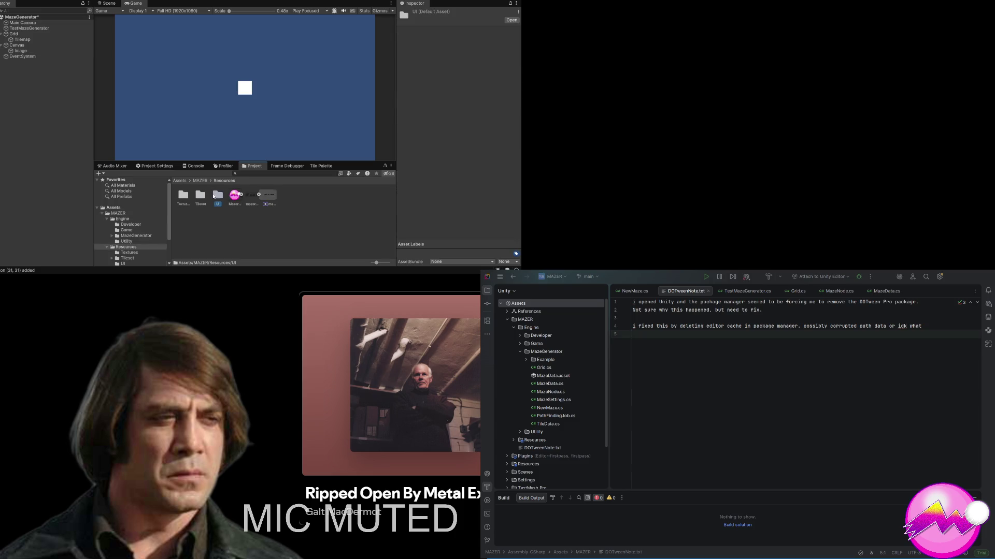
click(187, 196)
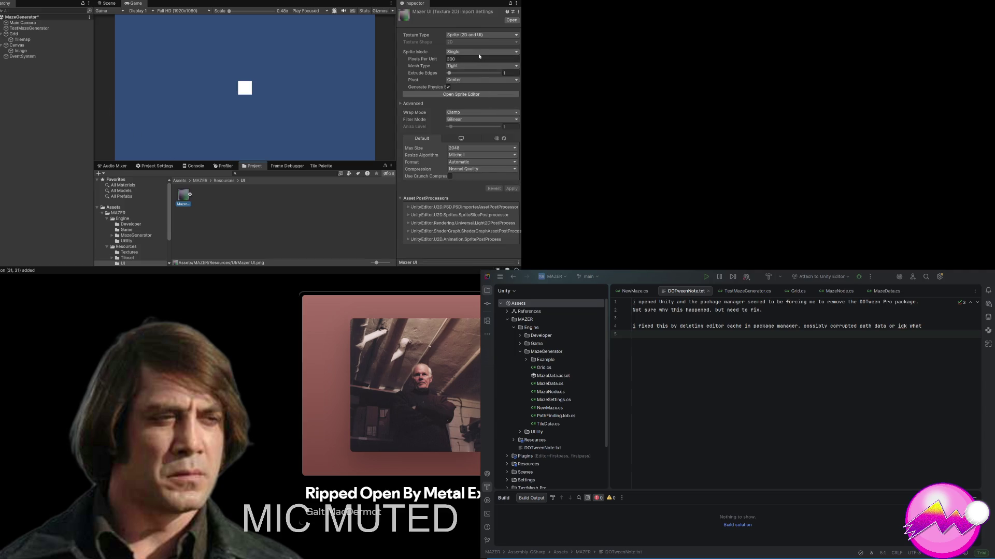
click(36, 51)
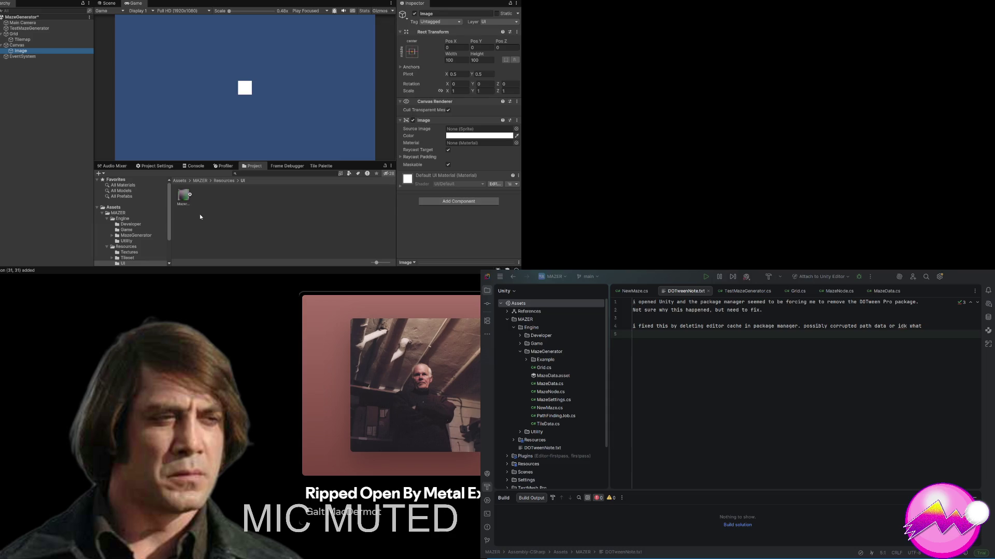
Step: Assign the Mazer UI sprite as the Image's Source Image, then zoom the Game view in and back to 0.48x
mouse_move(179, 197)
mouse_down()
mouse_move(249, 162)
mouse_move(456, 130)
mouse_up()
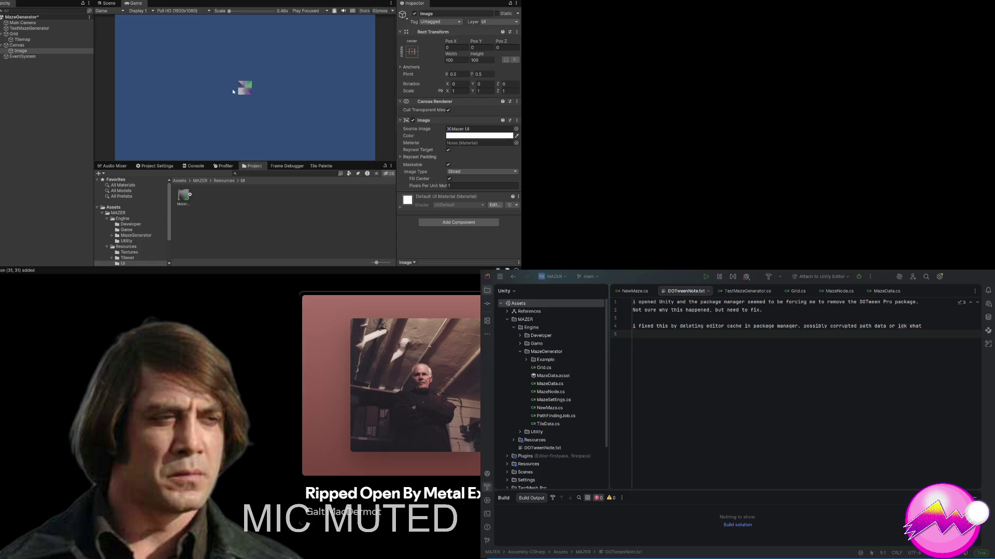
scroll(226, 34, up, 1)
drag(231, 15, 259, 15)
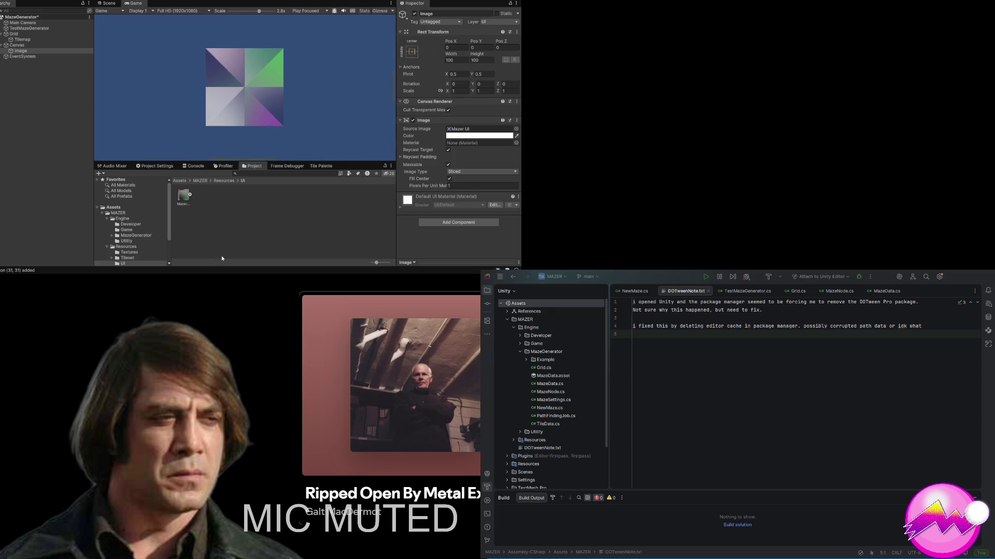
scroll(318, 122, down, 4)
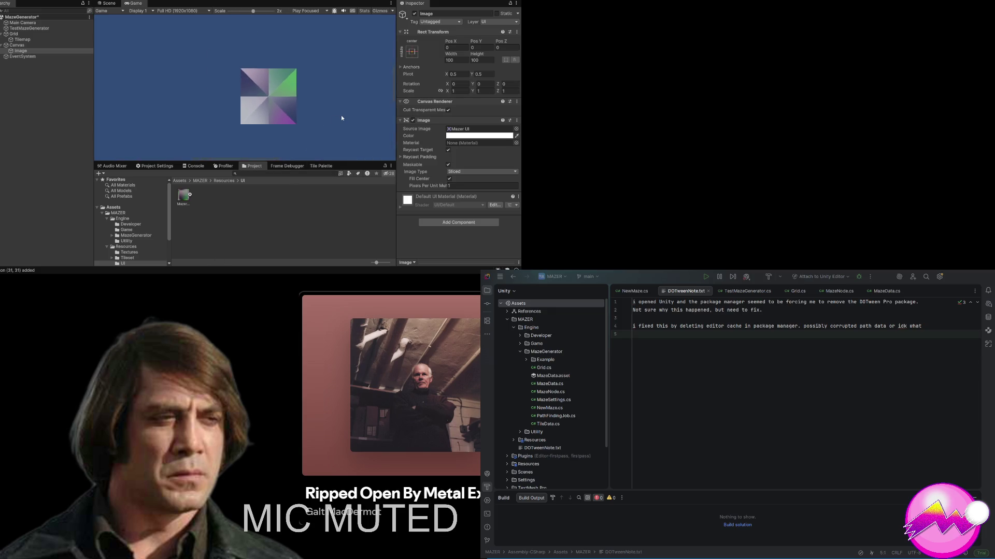
scroll(341, 118, down, 2)
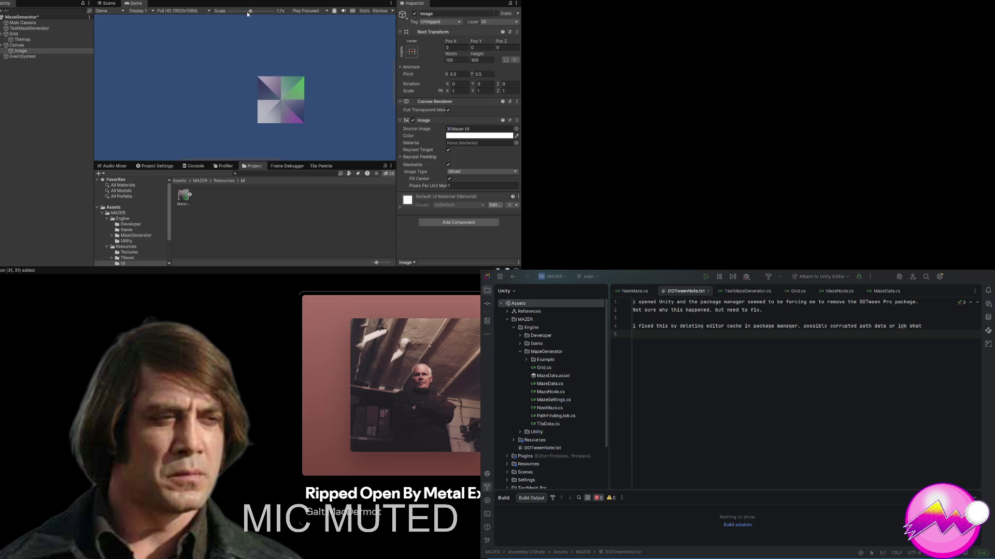
drag(251, 11, 216, 14)
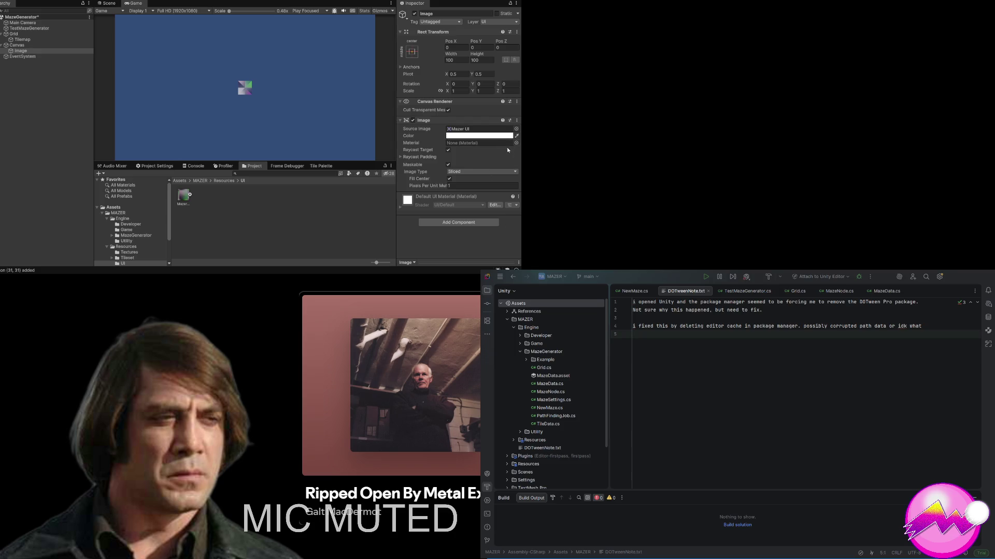
click(457, 185)
Step: Try Pixels Per Unit Multiplier values of 300, 100, 200 and 30 on the sliced Image
text(300)
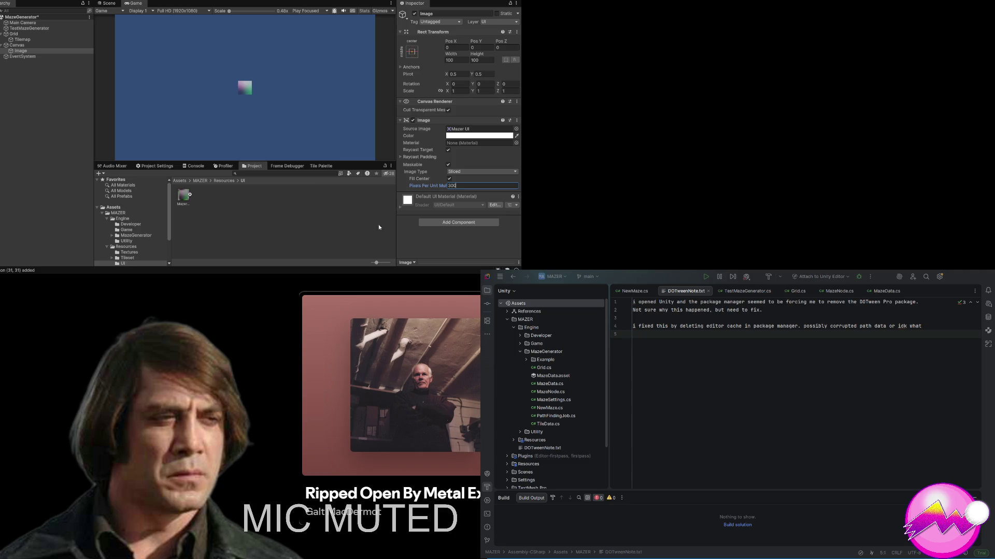
text(1)
text(00)
key(BackSpace)
key(BackSpace)
key(BackSpace)
text(200)
key(BackSpace)
key(BackSpace)
key(BackSpace)
text(30)
Step: Try 12 and further values, settle the multiplier on 14, and switch to the Scene view
key(BackSpace)
key(BackSpace)
text(12)
key(BackSpace)
text(8)
key(BackSpace)
text(4)
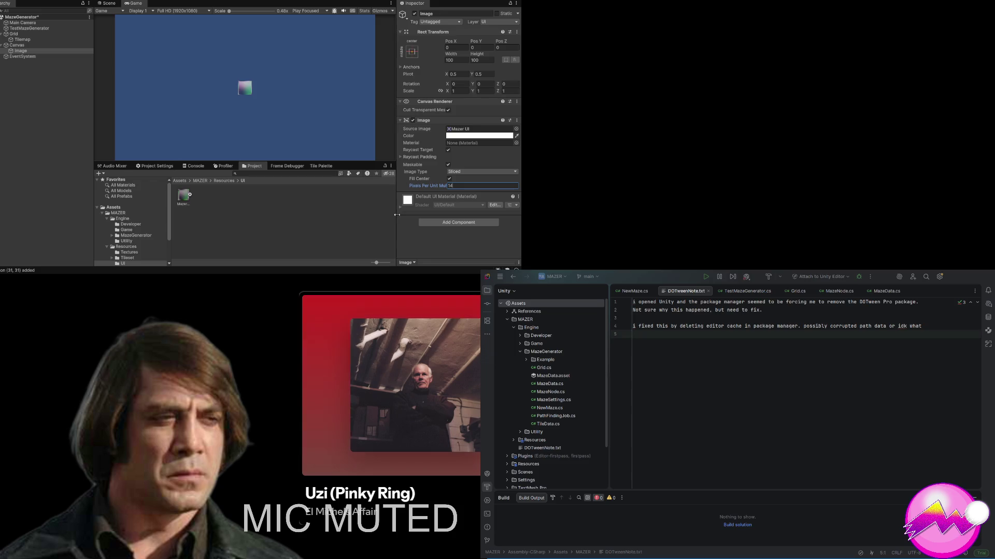
click(109, 3)
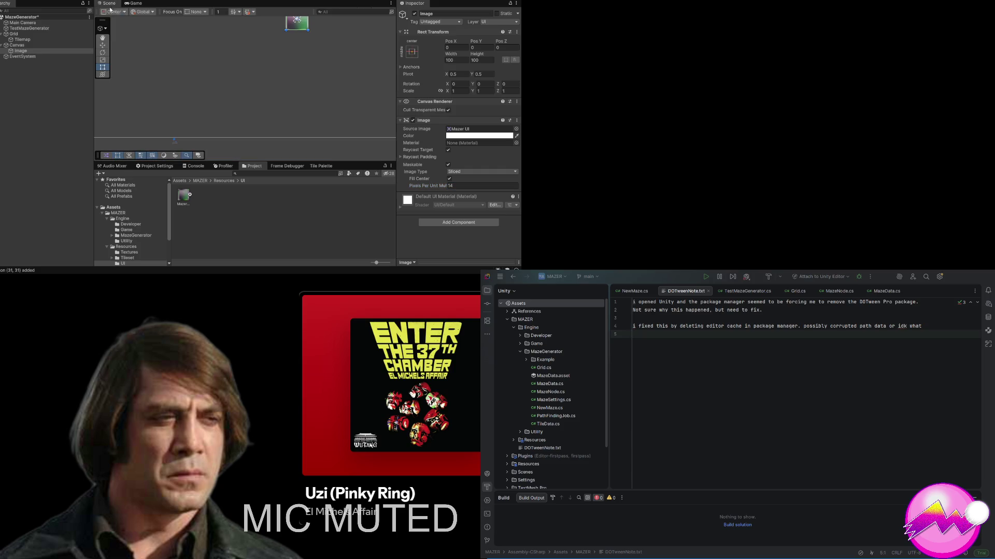
Step: Stretch the Image to fill the whole canvas using the Rect Transform anchor presets
click(35, 52)
mouse_move(262, 76)
mouse_down()
mouse_move(289, 98)
mouse_move(286, 88)
mouse_move(205, 109)
mouse_up()
key(z)
scroll(234, 86, down, 3)
scroll(235, 88, down, 2)
click(18, 52)
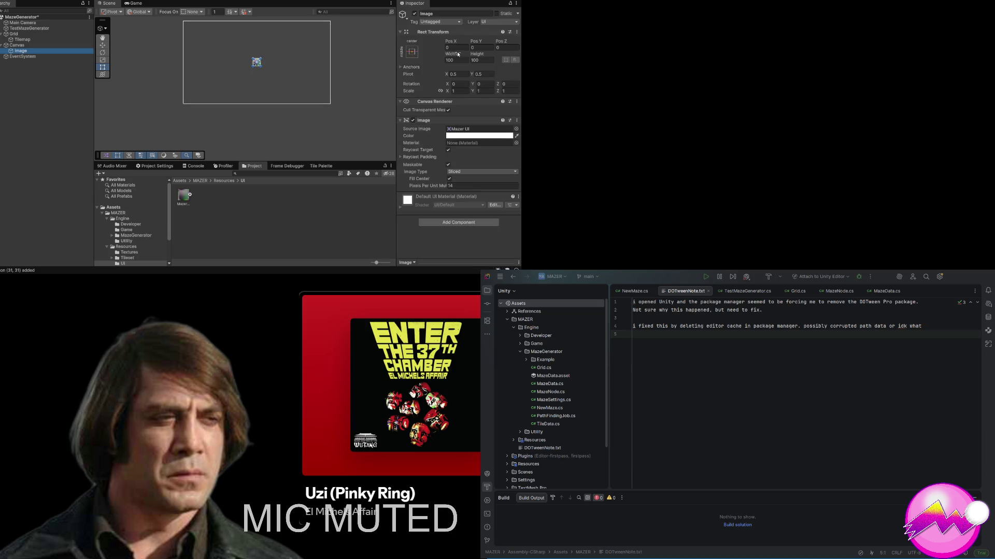
click(440, 82)
key(ctrl+z)
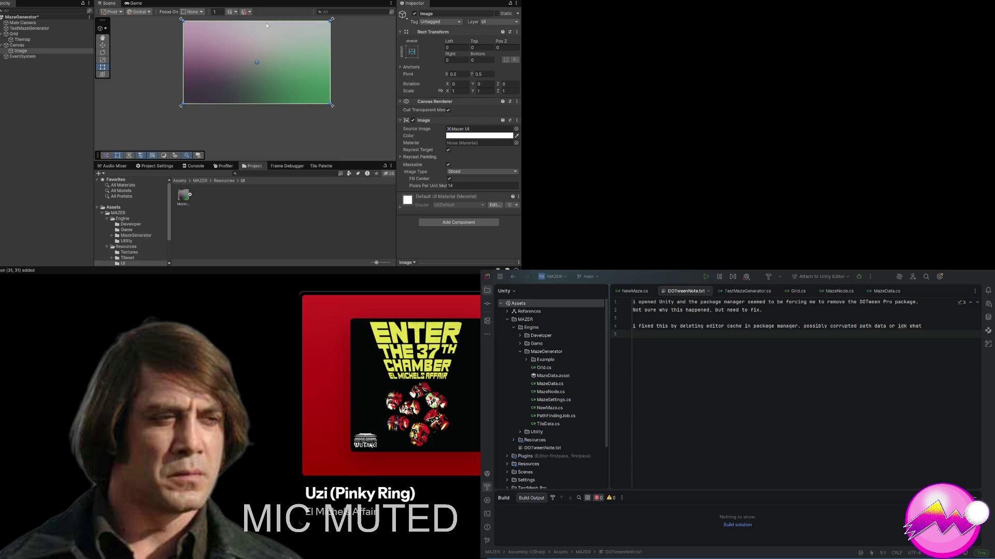
Step: In the Game view, set the Image's Pixels Per Unit Multiplier to 2
click(135, 3)
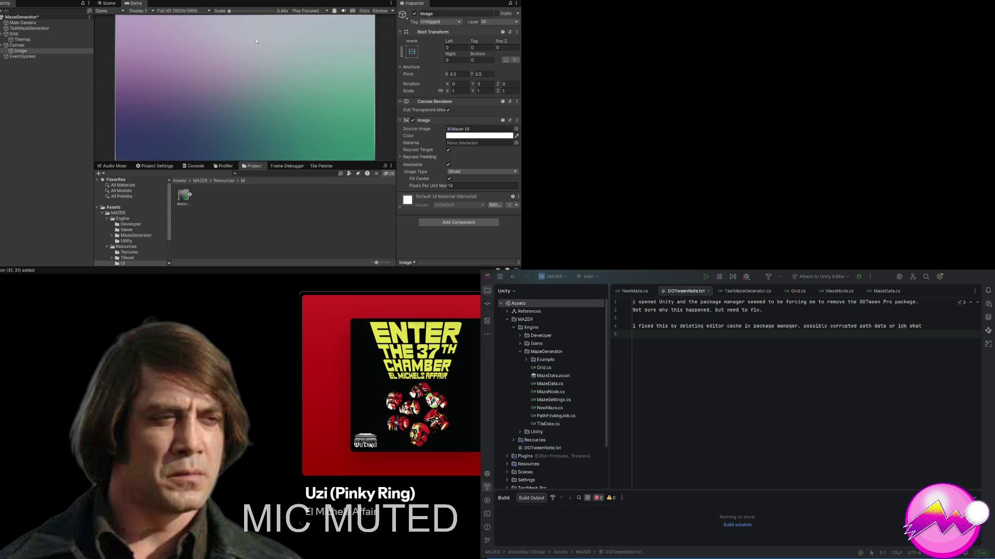
click(456, 186)
text(300)
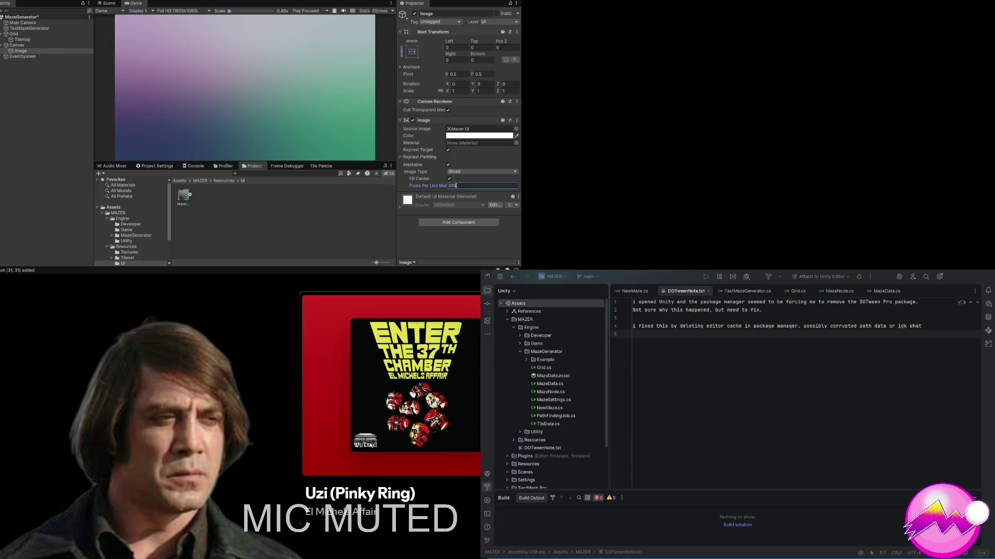
key(BackSpace)
key(BackSpace)
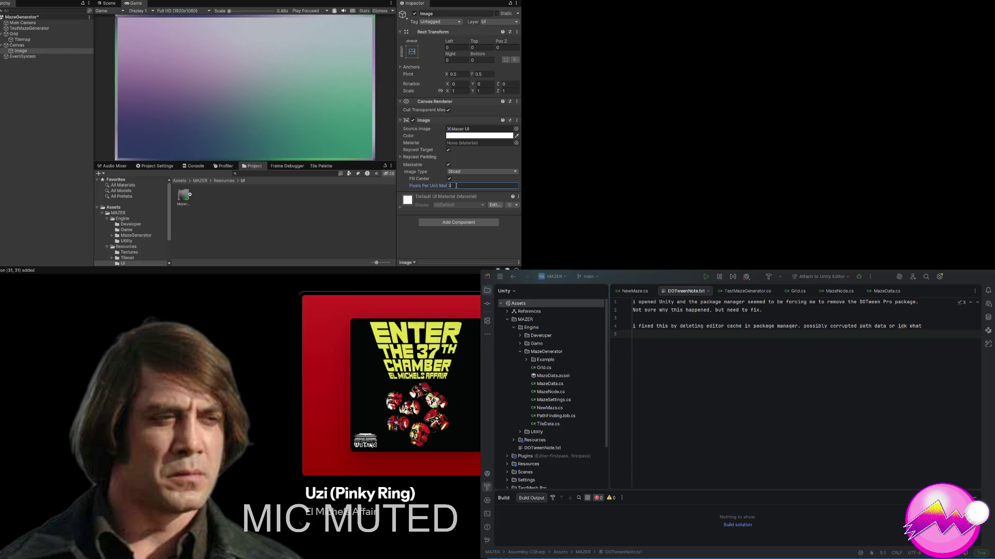
key(BackSpace)
text(2)
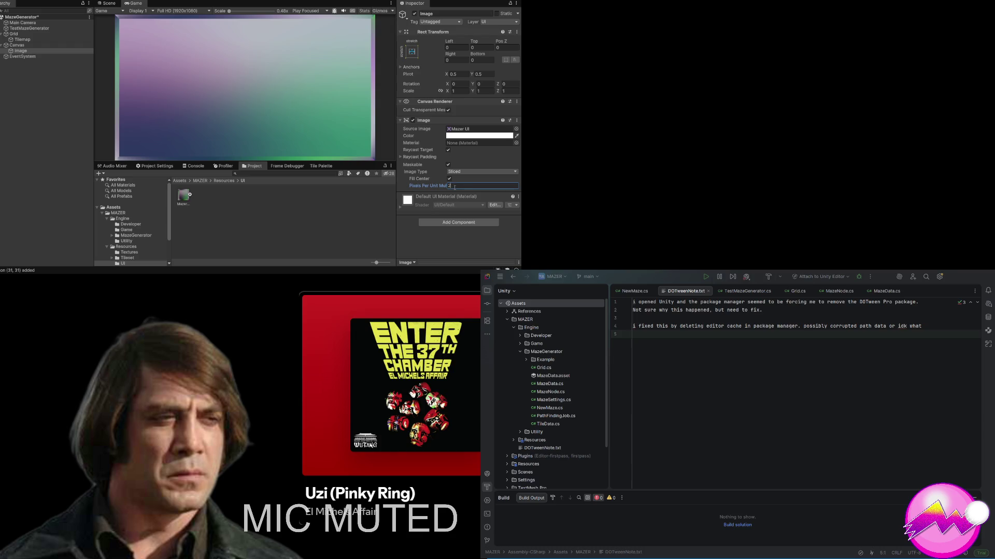
click(479, 158)
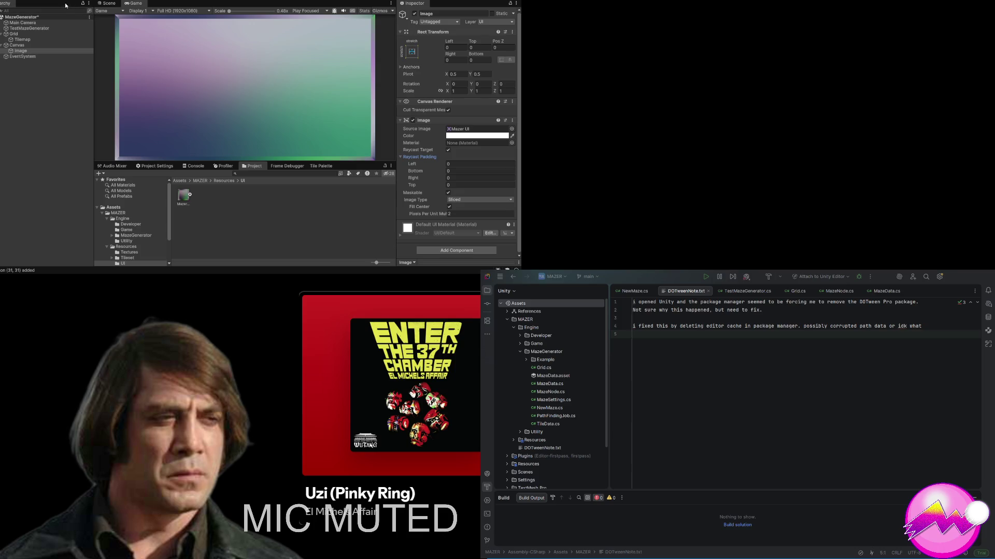
Step: Set the Image's Rect Transform Left and Right to 320 and Top and Bottom to 160, then preview it
click(107, 3)
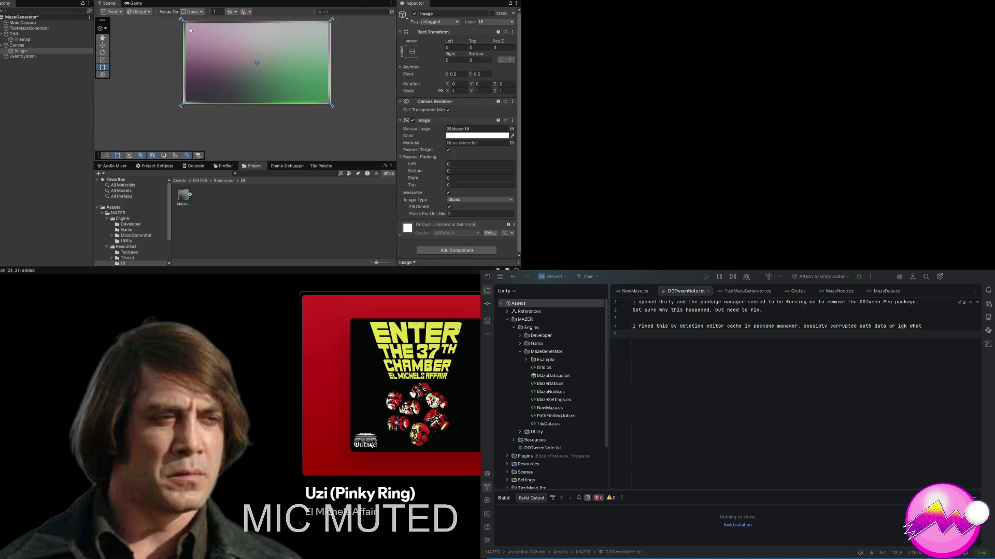
click(450, 48)
text(320)
key(Tab)
key(Tab)
key(Tab)
text(320)
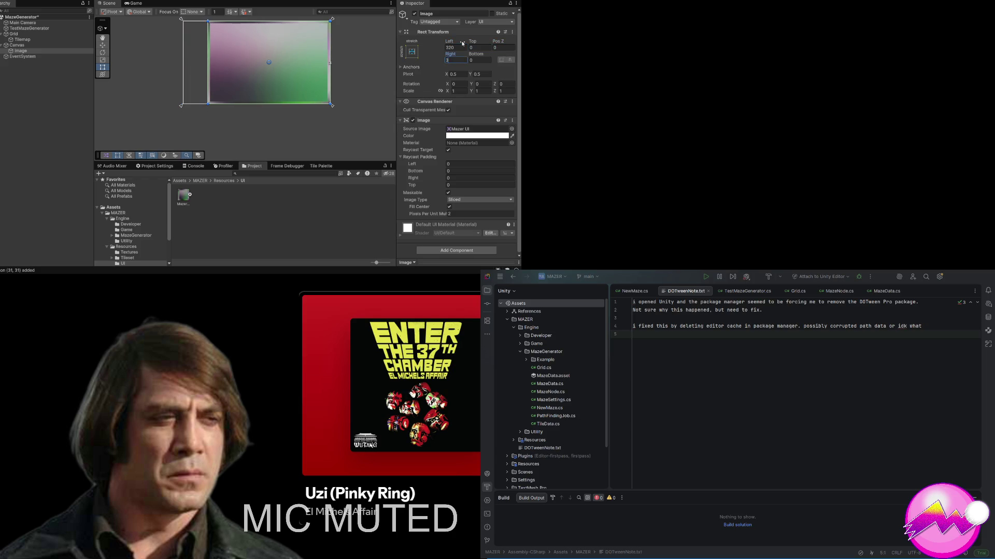
key(Tab)
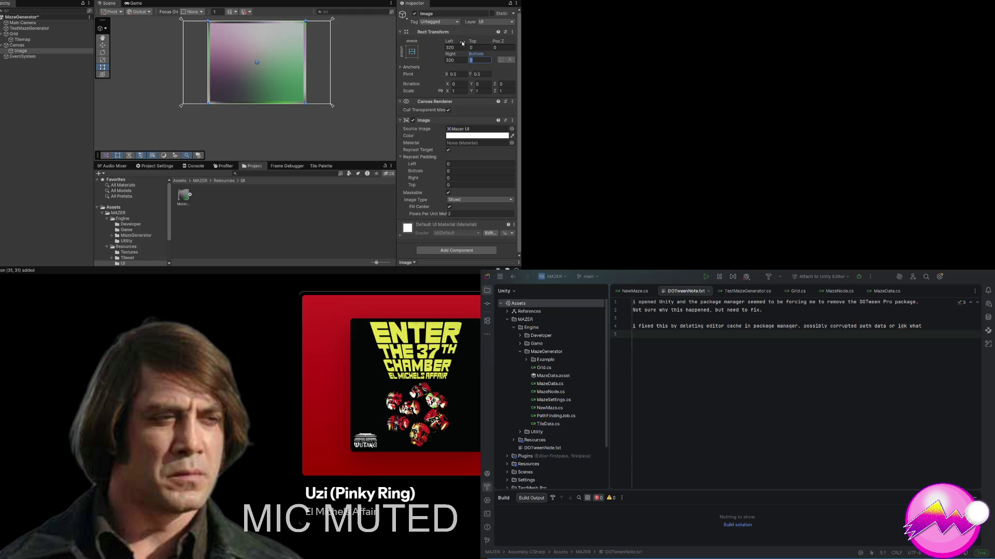
text(160)
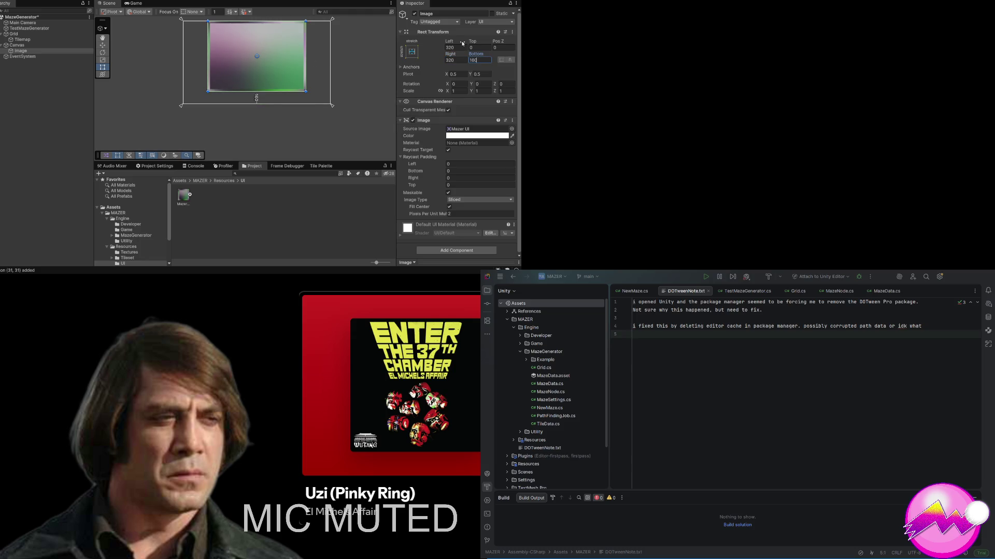
key(Tab)
key(shift+Tab)
text(160)
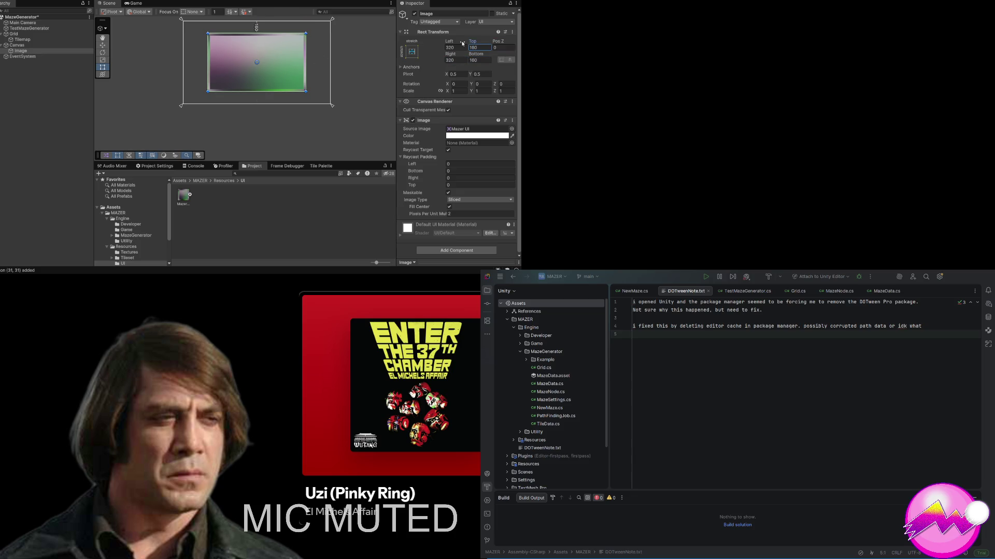
click(134, 4)
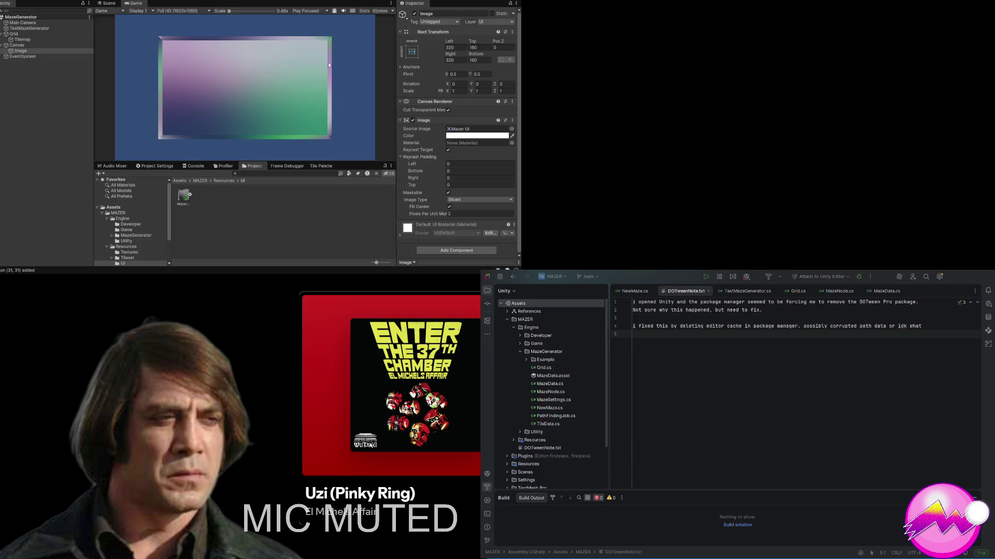
Step: Change the Main Camera's Background Type from Skybox to Solid Color
click(20, 23)
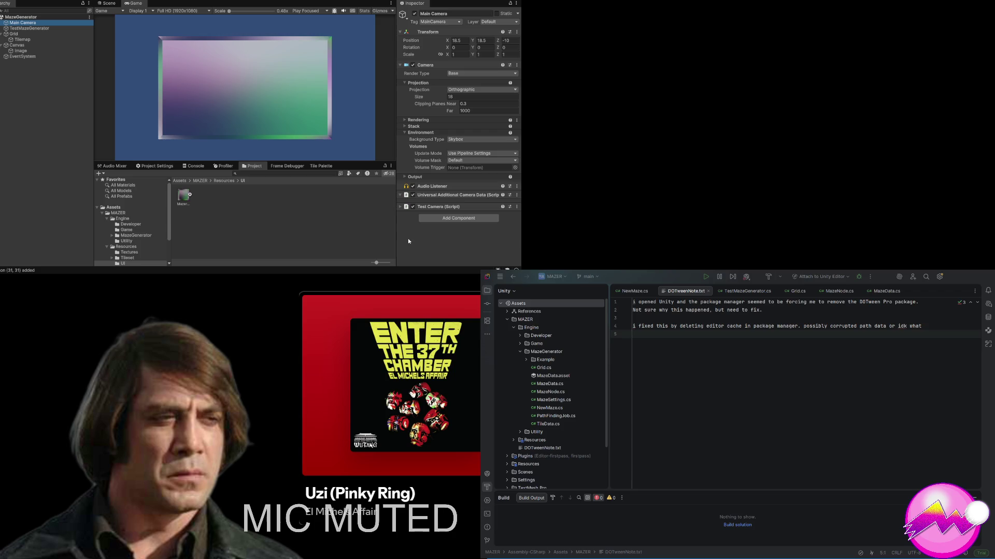
click(473, 140)
click(468, 154)
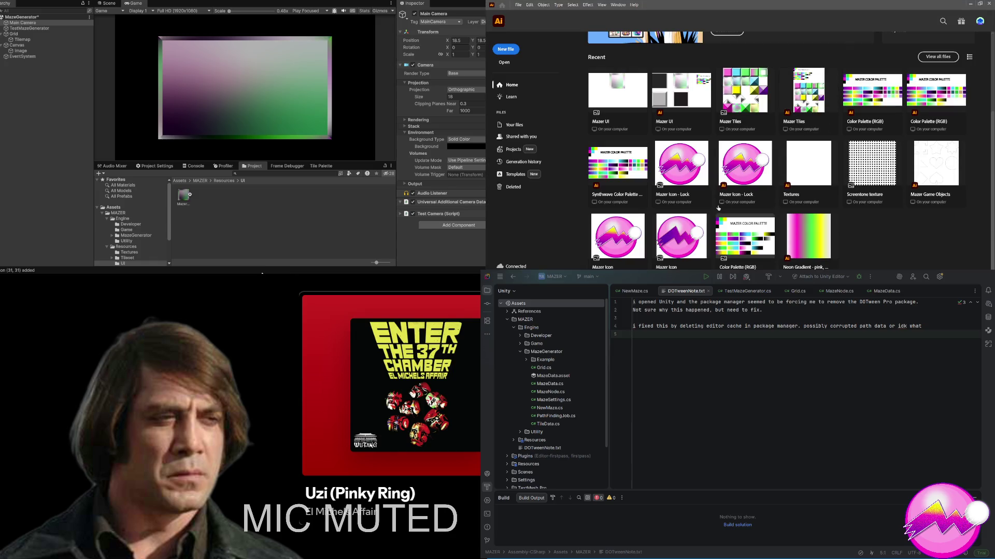
scroll(759, 143, up, 3)
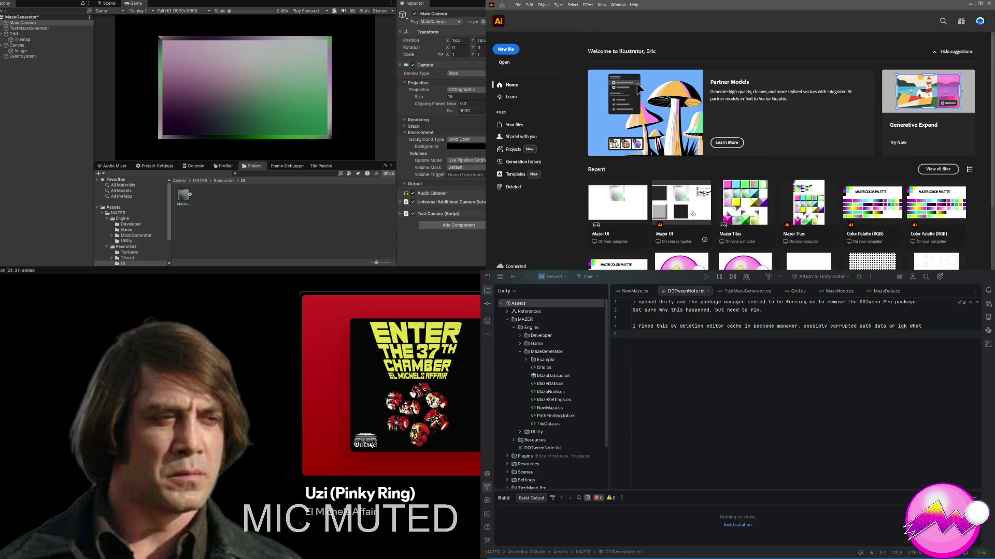
click(693, 212)
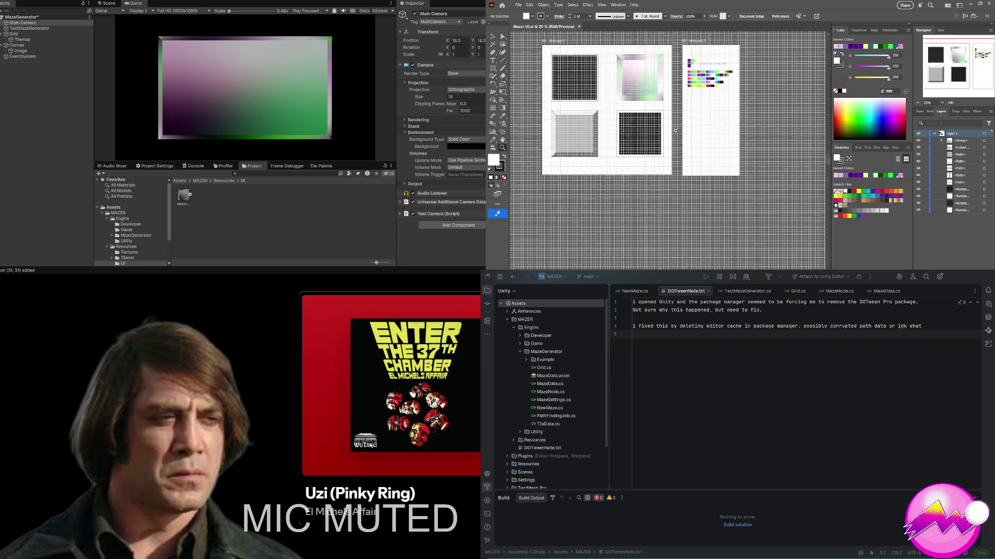
scroll(632, 129, up, 5)
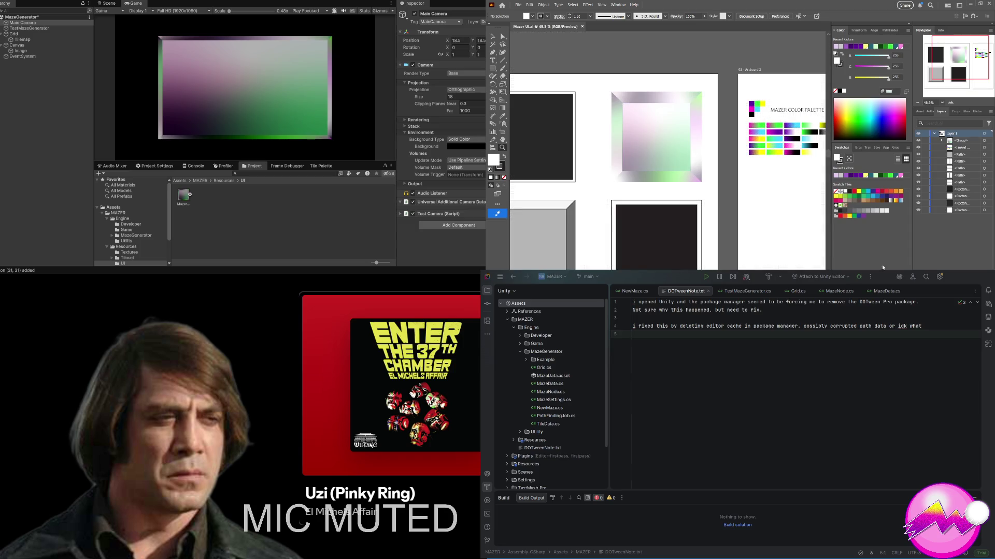
scroll(614, 153, up, 5)
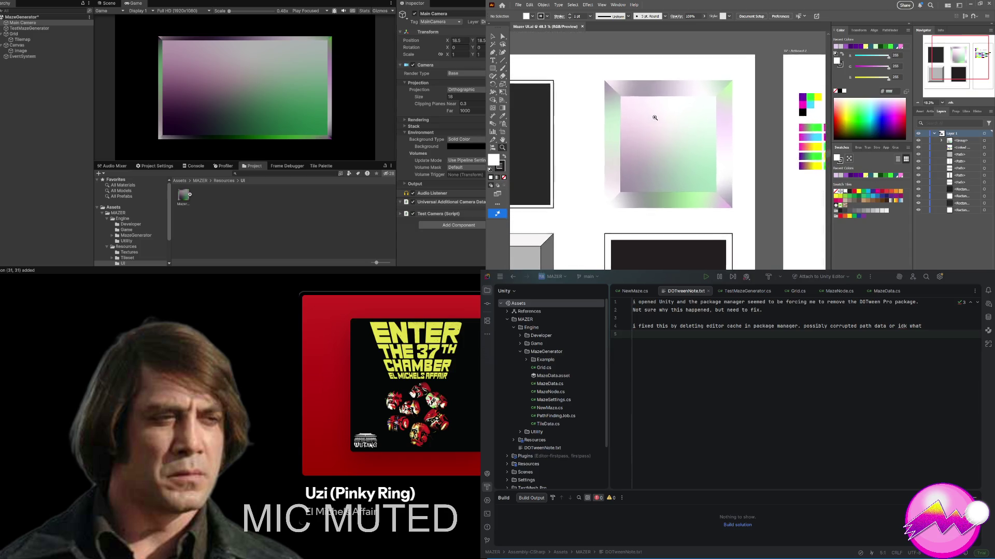
click(614, 111)
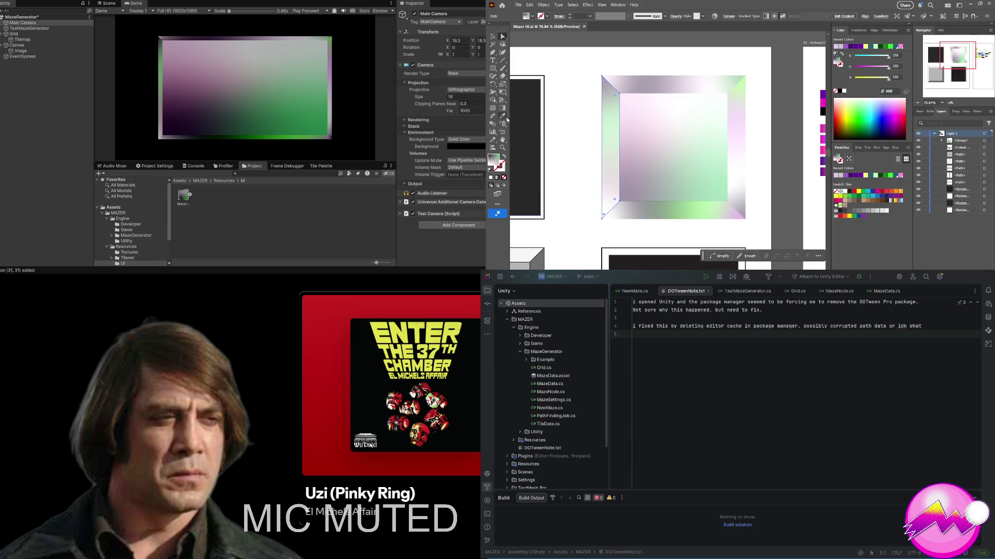
click(863, 216)
drag(849, 190, 845, 196)
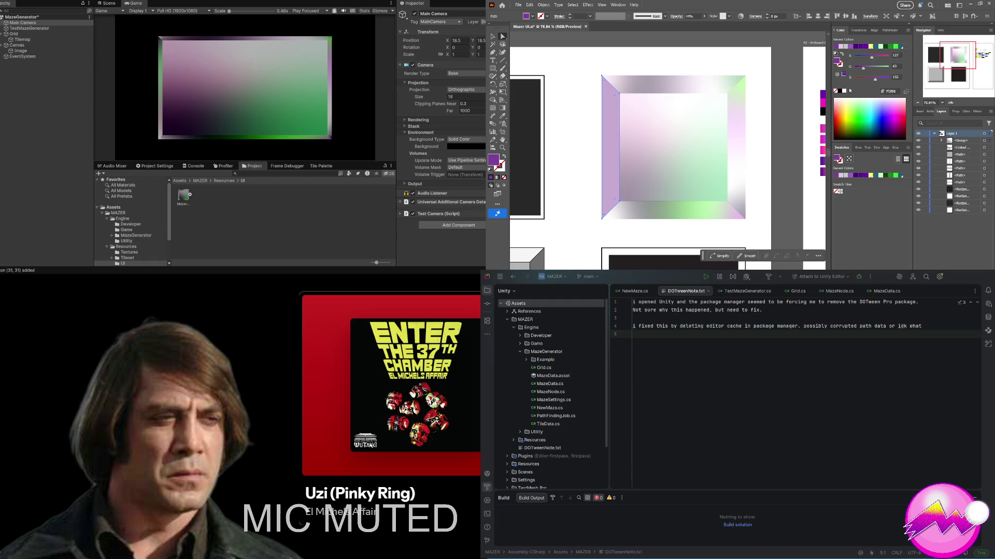
click(866, 148)
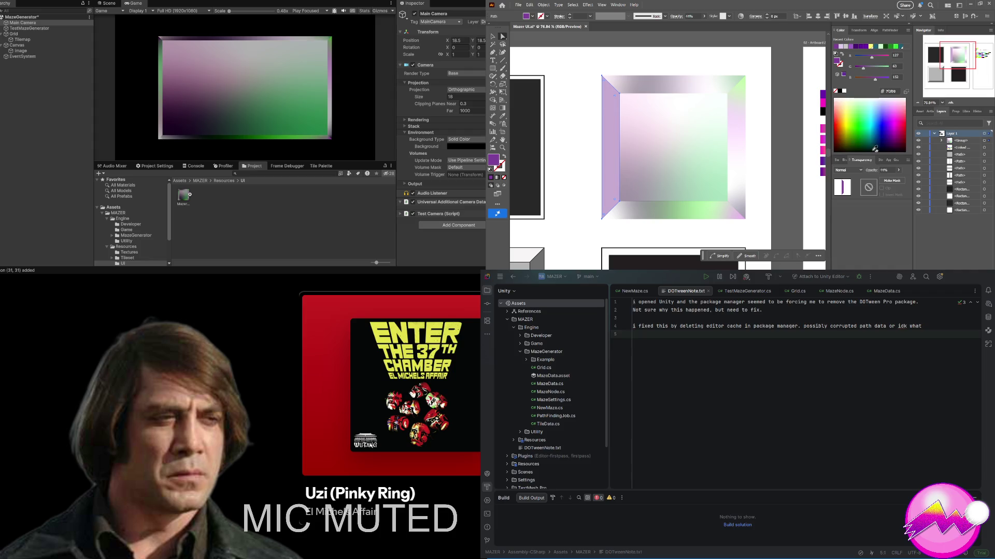
click(876, 149)
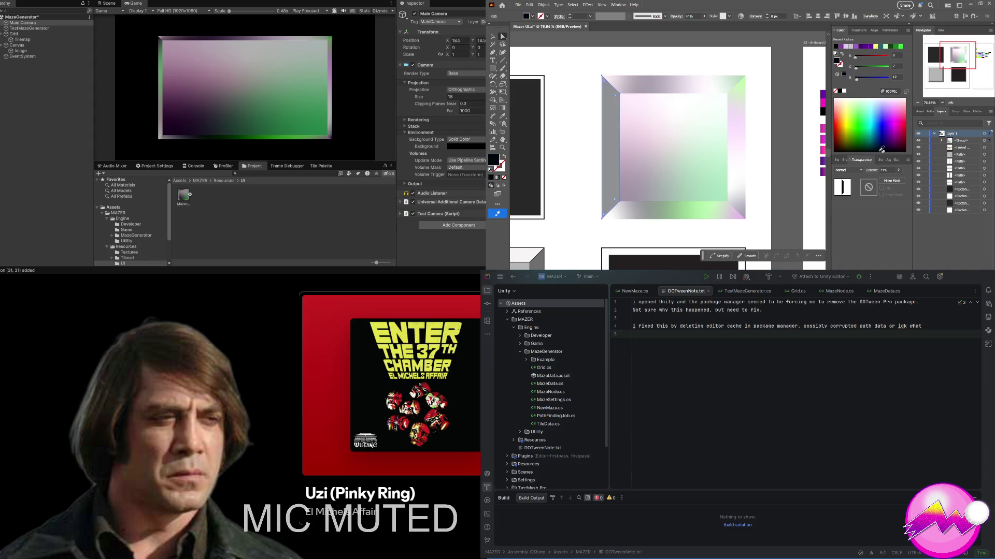
key(ctrl+z)
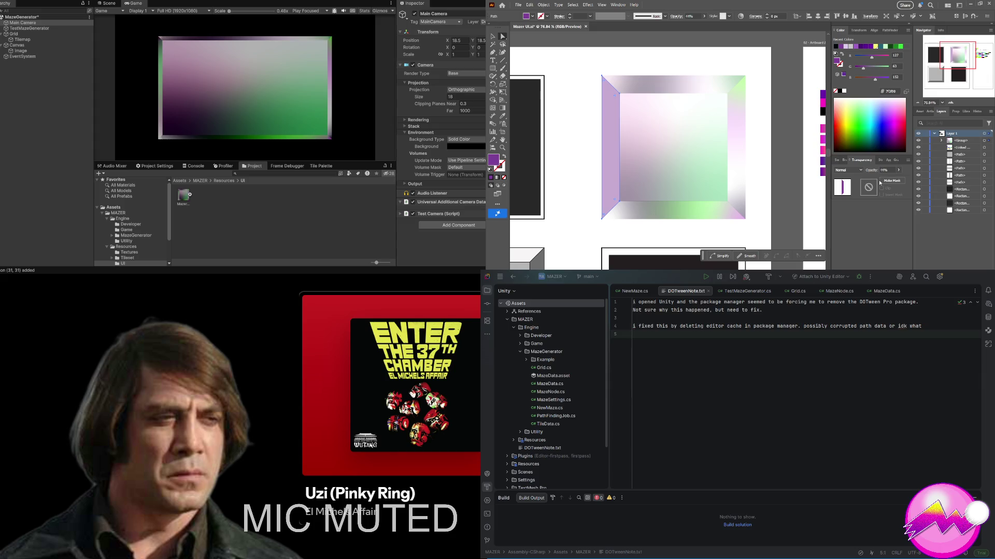
key(period)
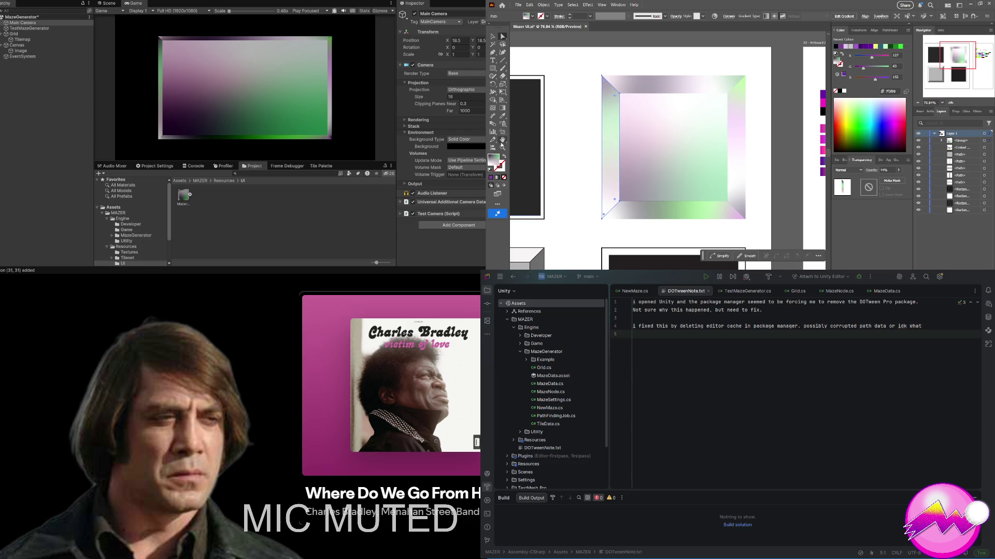
Step: Fill the selected left bevel with the solid purple swatch
click(502, 108)
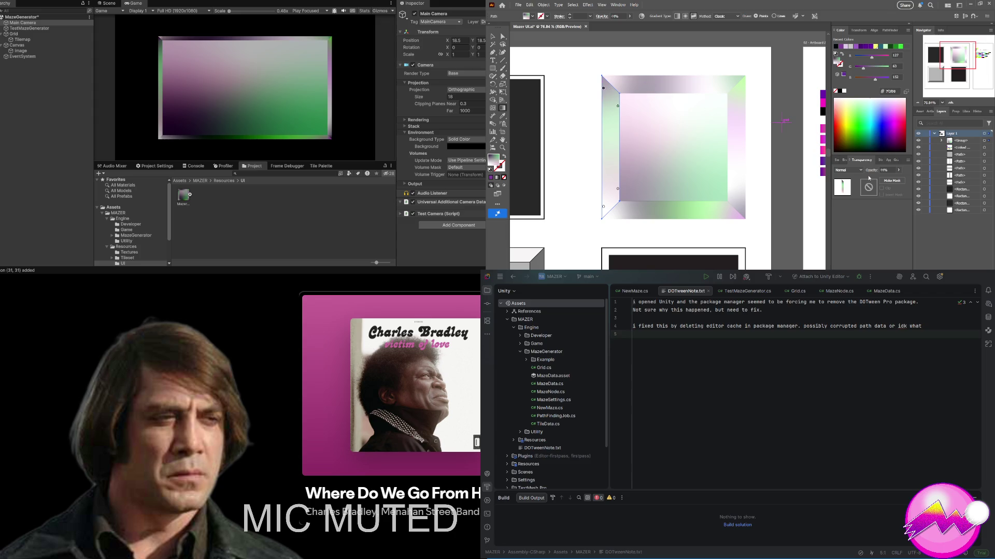
click(895, 160)
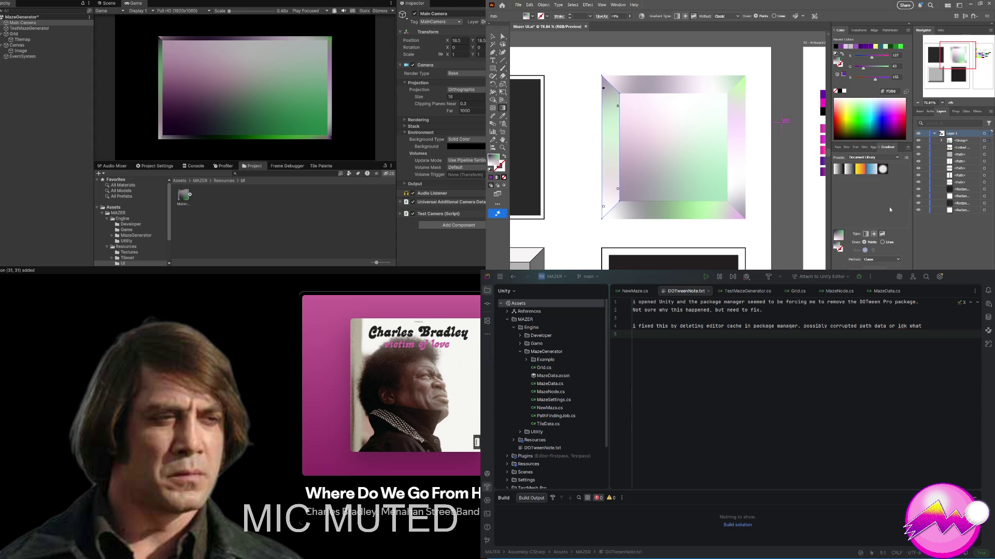
click(837, 147)
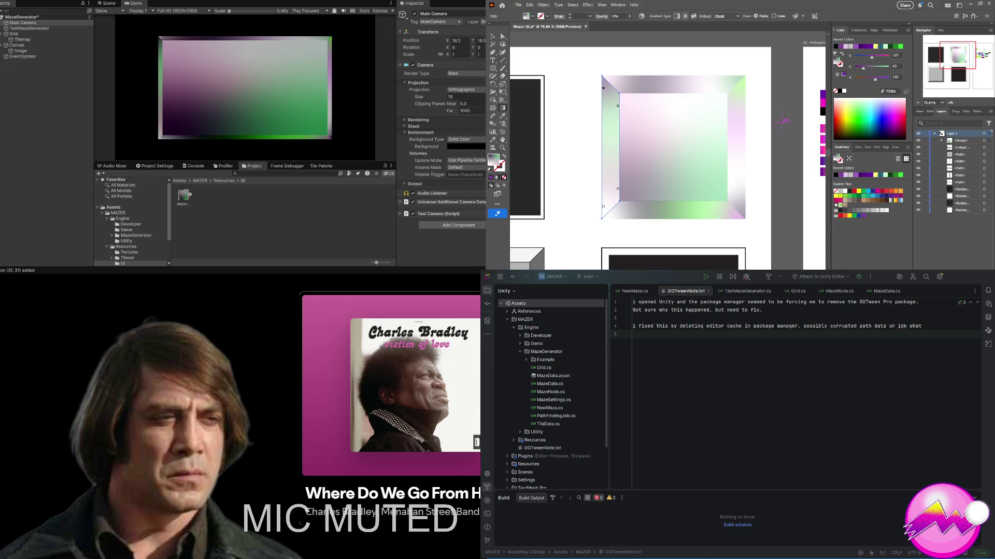
click(863, 215)
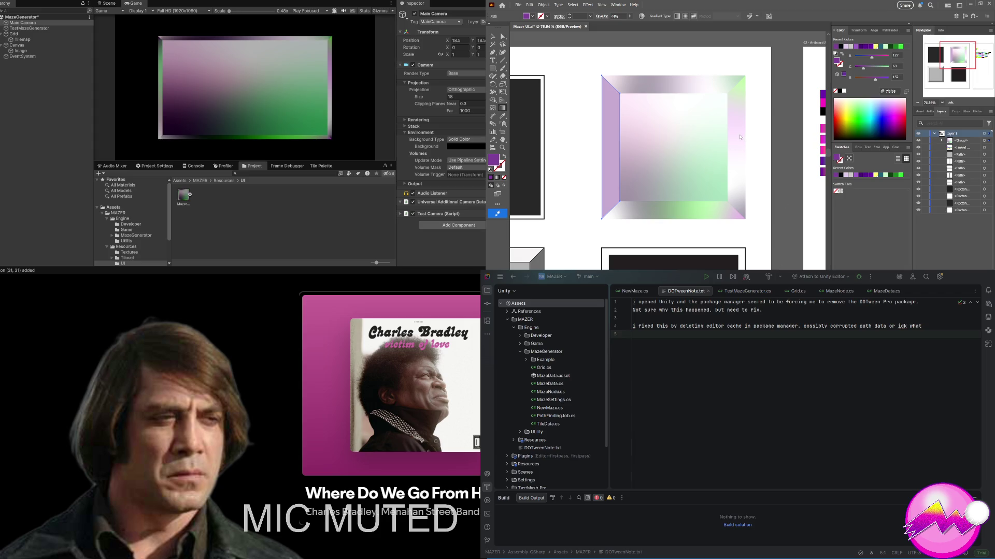
Step: Open the Synthwave Color Palette library and give the left bevel a purple-white gradient
click(844, 151)
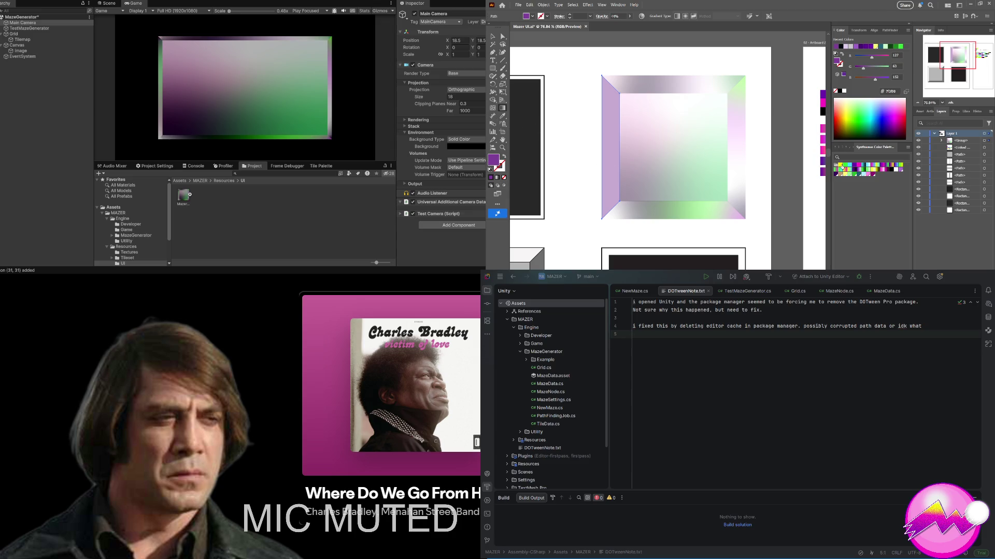
click(857, 173)
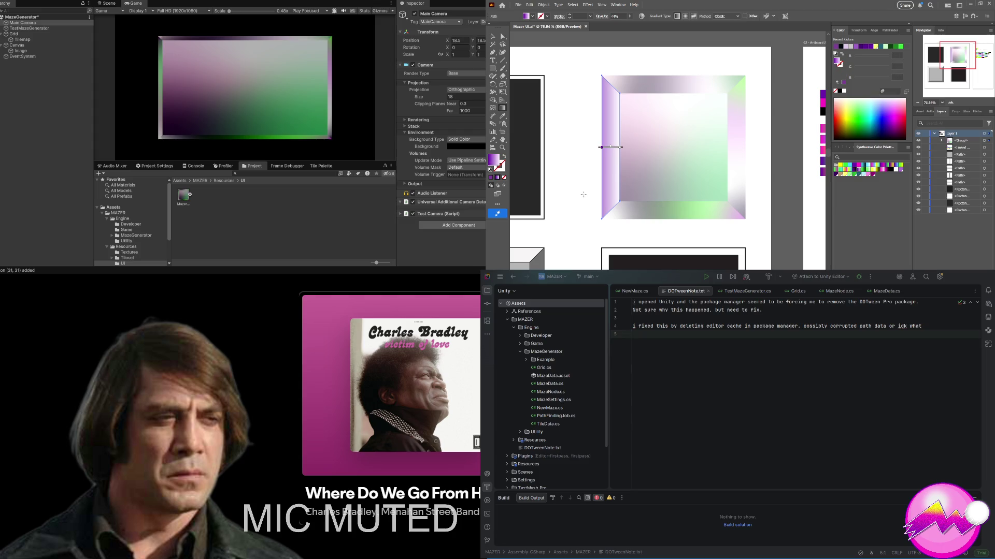
click(493, 37)
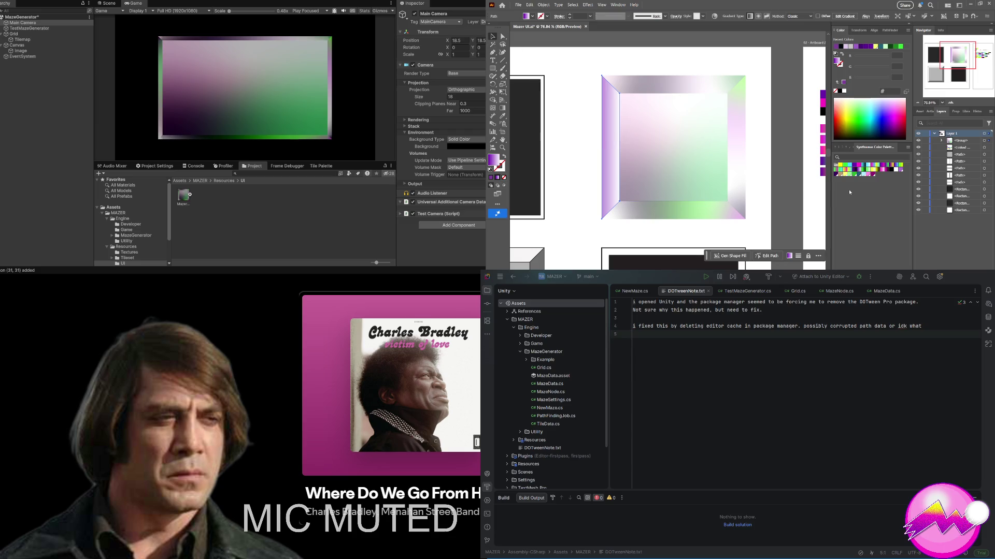
key(ctrl+z)
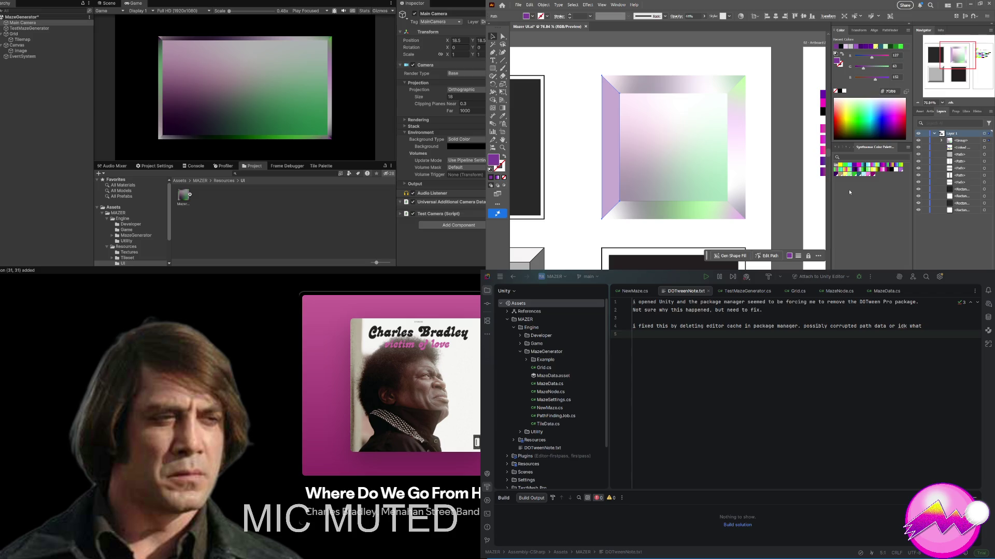
key(ctrl+shift+z)
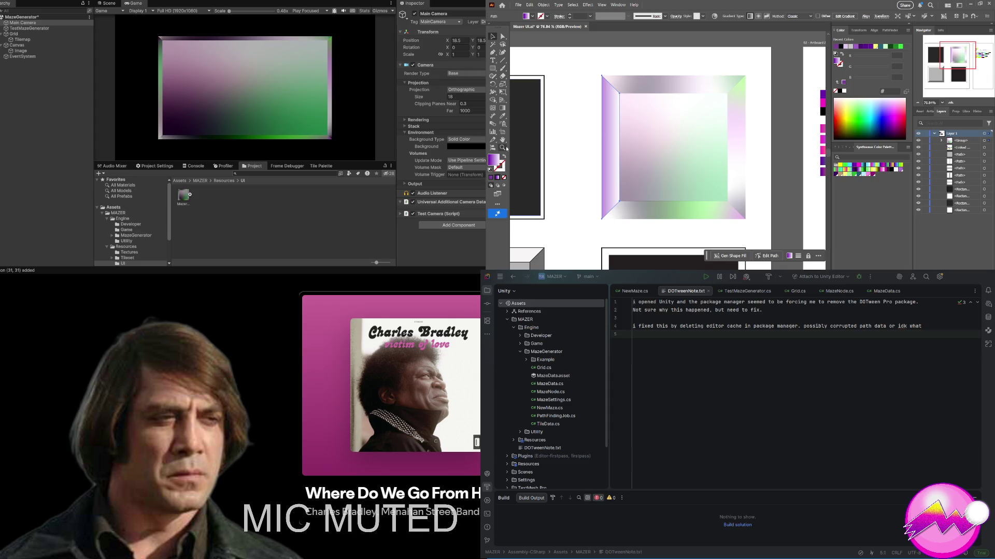
Step: Copy the top bevel's gradient onto the left bevel with the Eyedropper, then deselect all
click(502, 116)
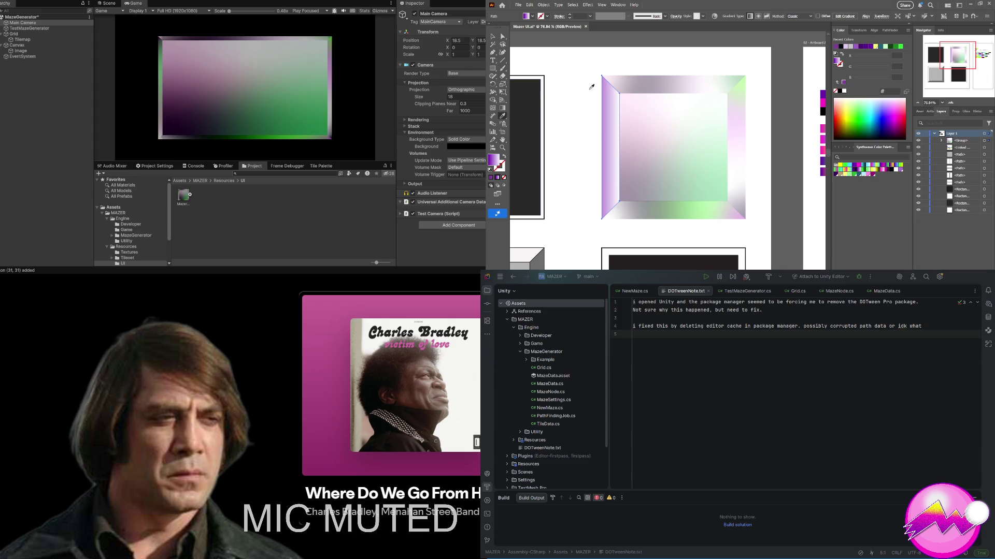
click(638, 83)
key(ctrl+shift+a)
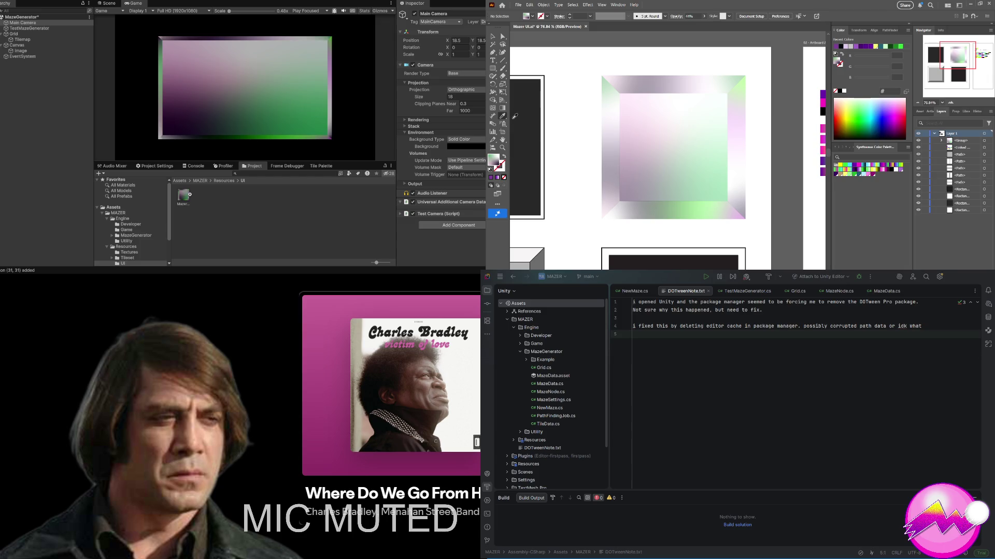
Step: Direct-select the left bevel path in the frame group and show its gradient colour points
click(502, 108)
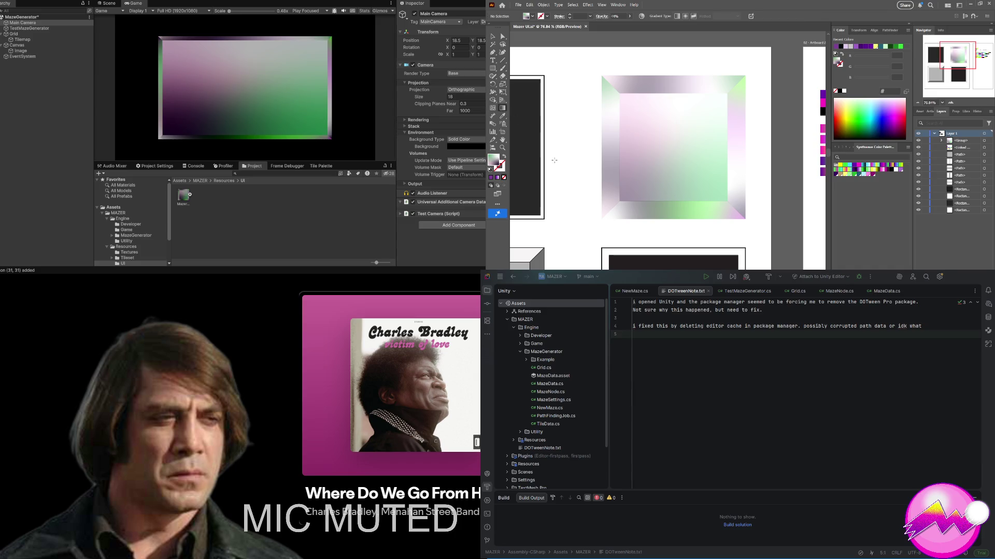
key(v)
click(607, 131)
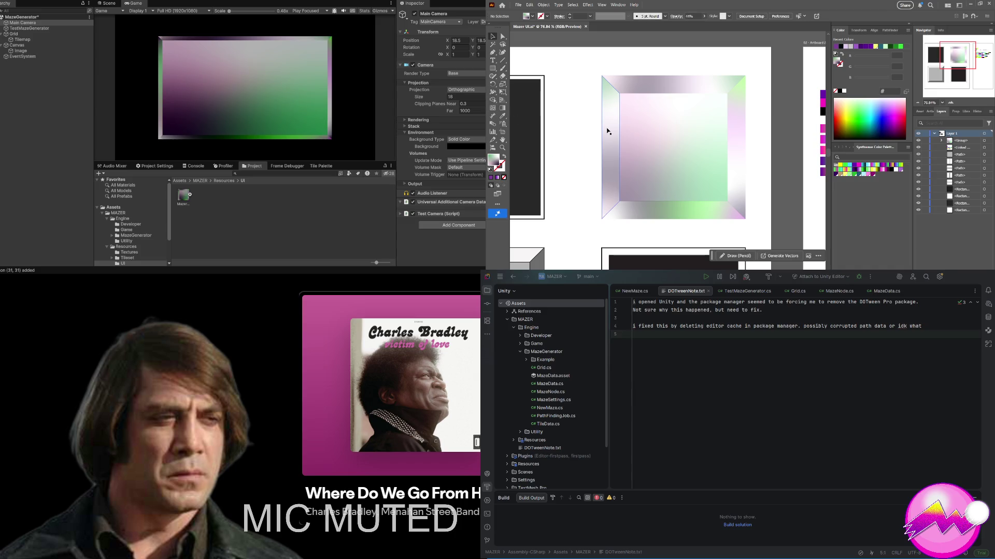
key(a)
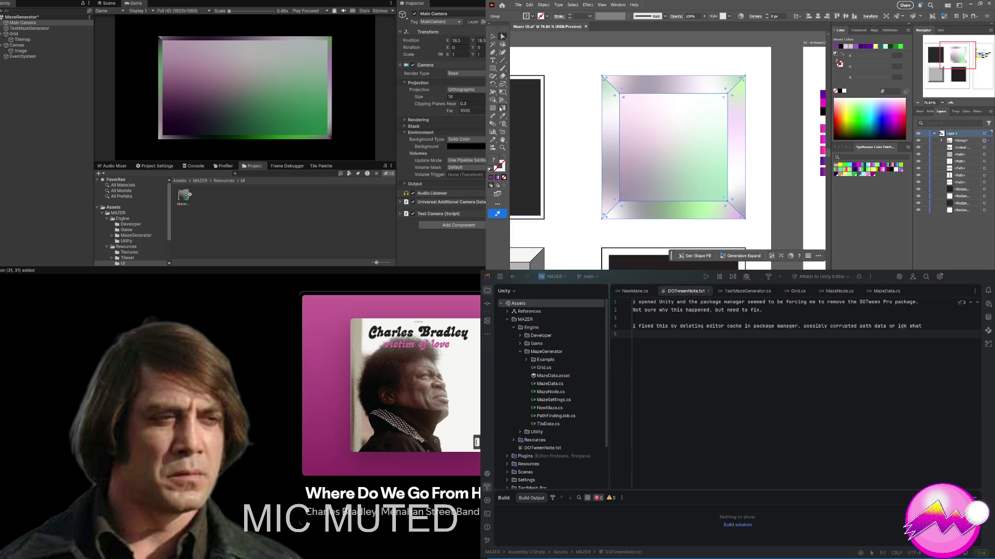
click(504, 109)
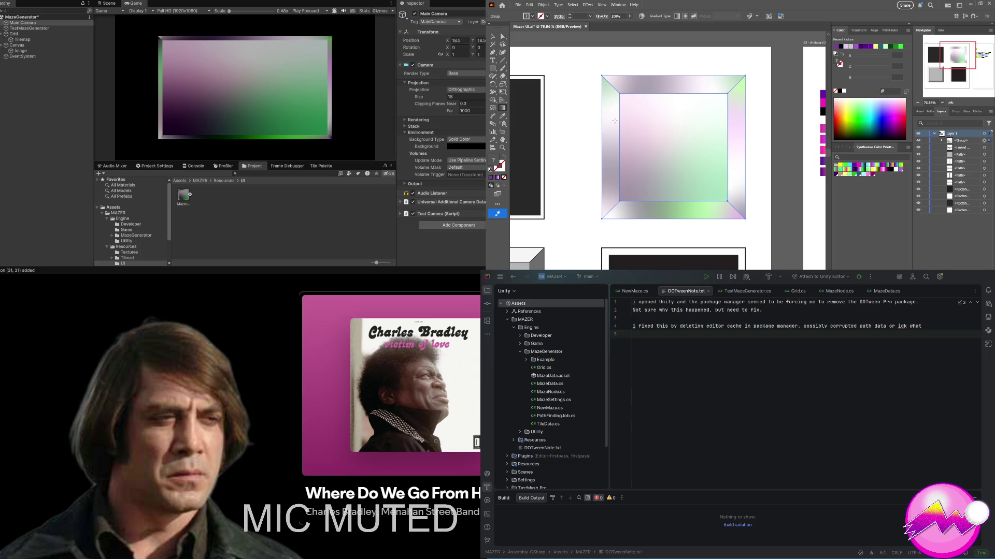
key(a)
click(608, 136)
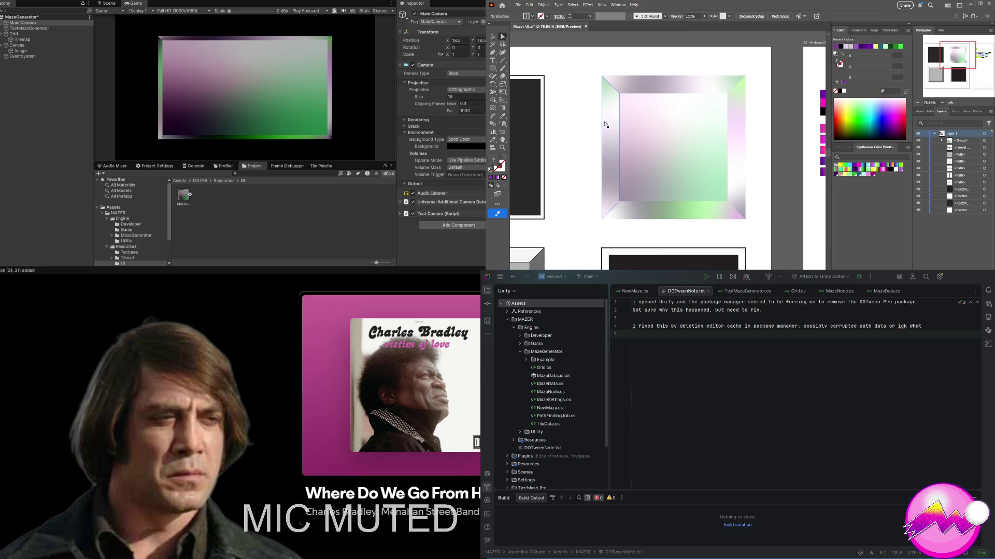
click(503, 107)
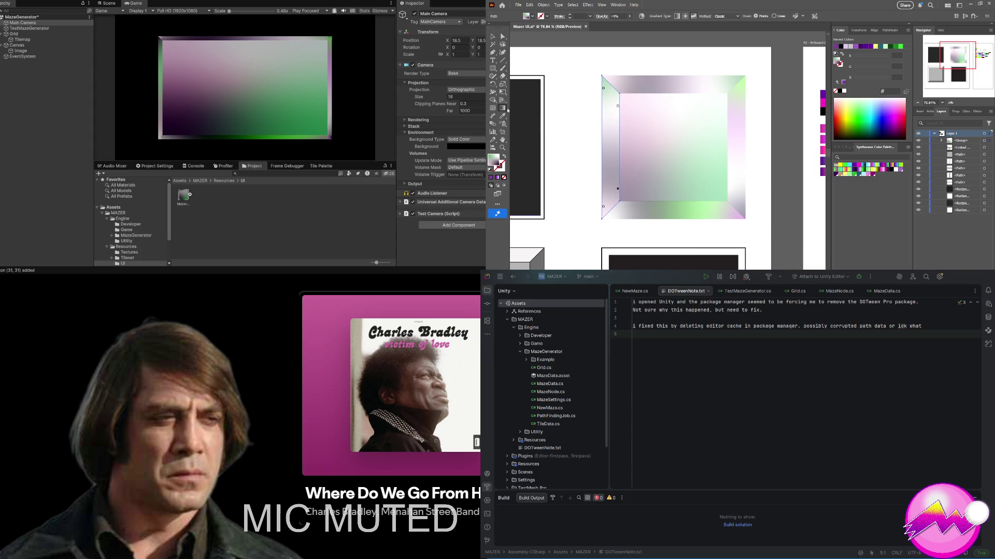
Step: Set the left bevel's gradient stops to magenta, purple and cyan Synthwave swatches
click(604, 89)
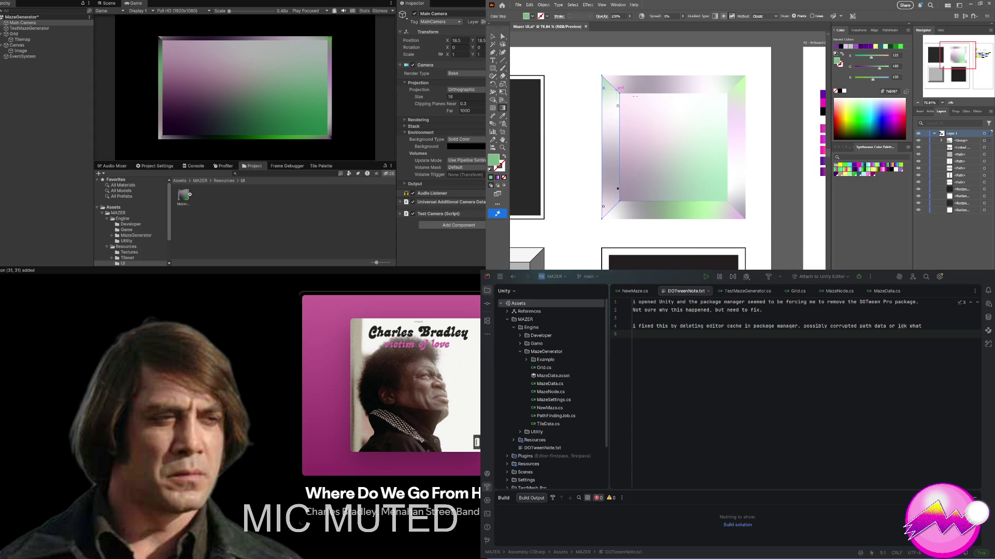
click(859, 166)
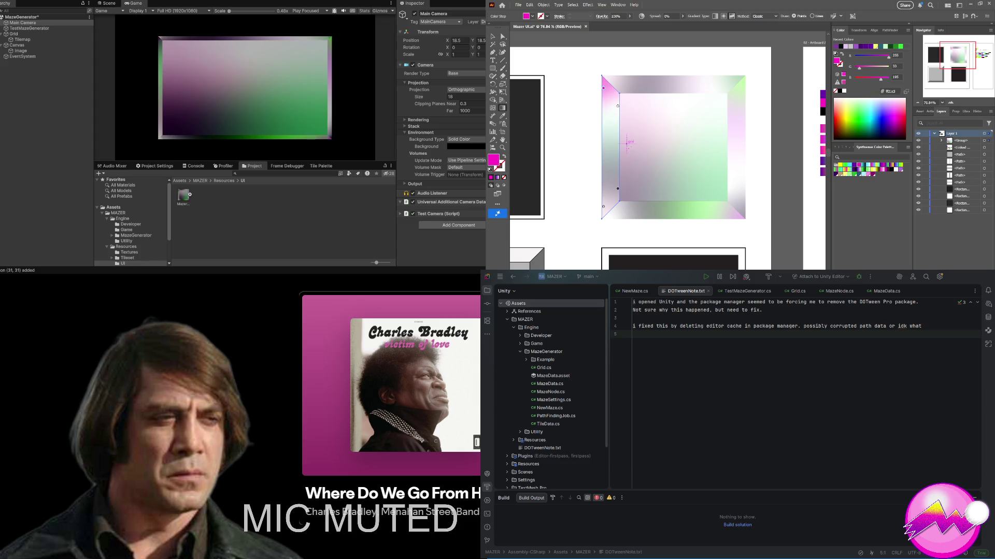
click(617, 190)
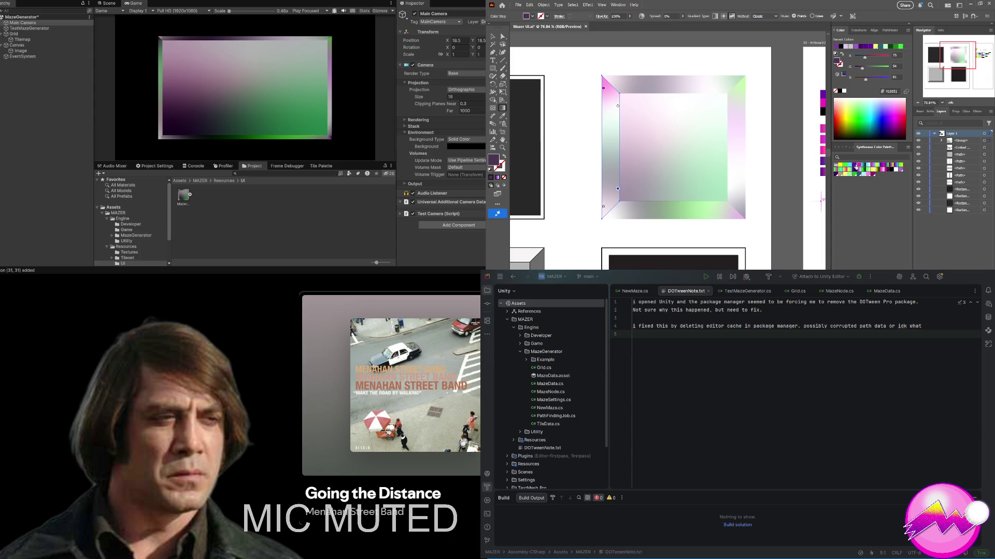
click(854, 166)
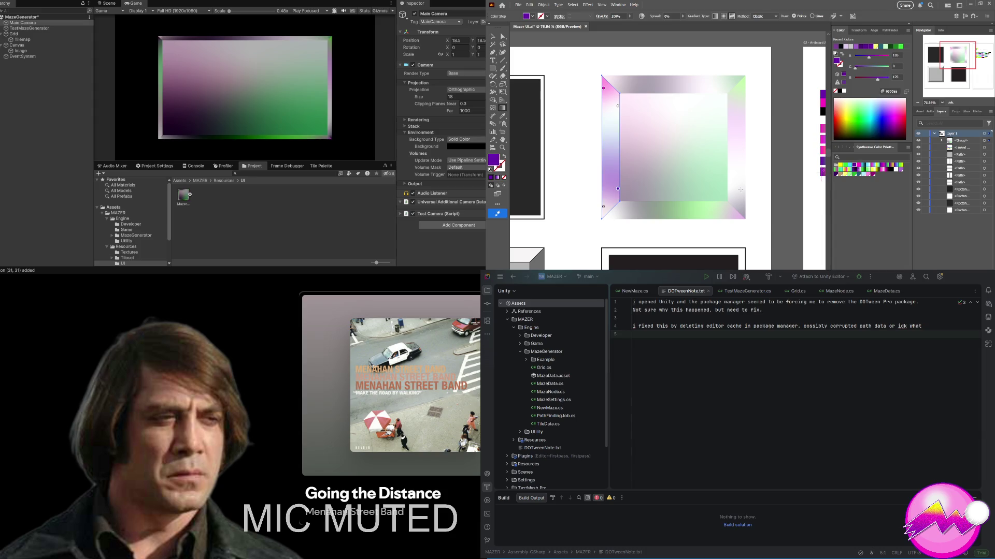
click(602, 207)
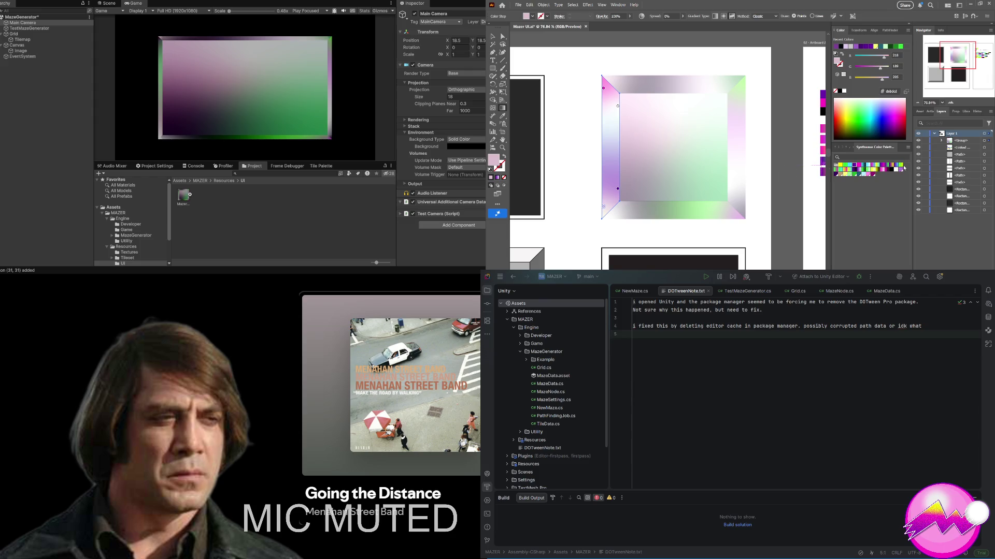
click(847, 168)
click(849, 167)
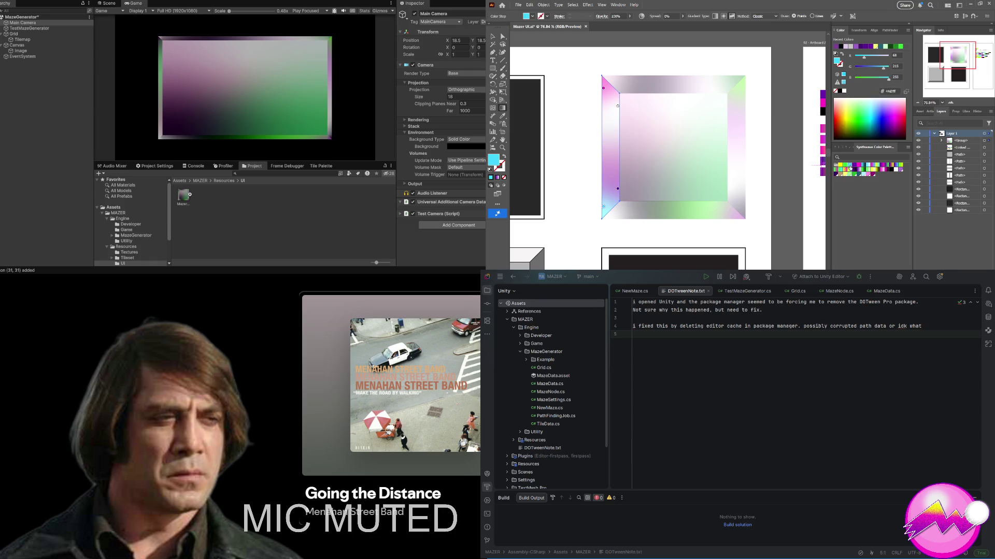
key(a)
click(699, 208)
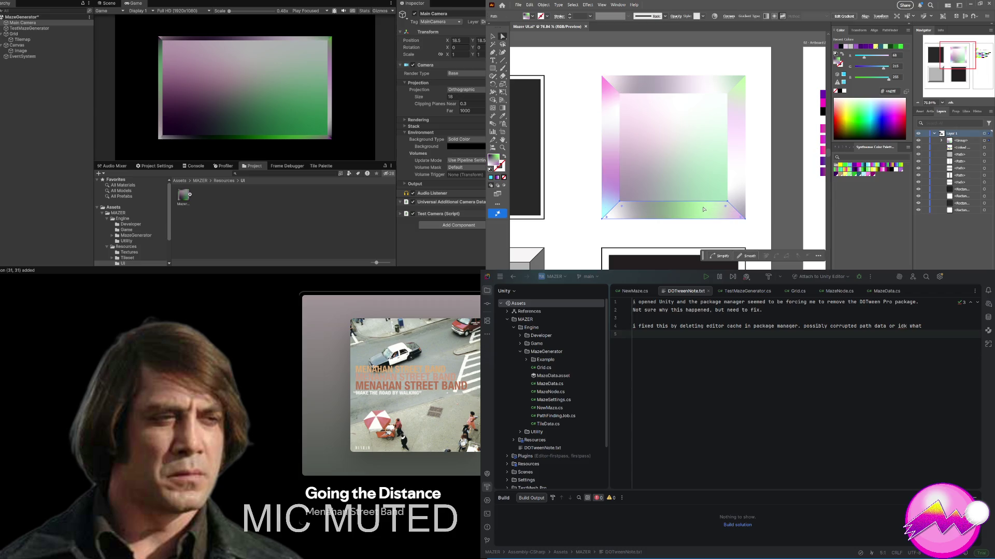
Step: Set the bottom bevel's freeform gradient stops to magenta, cyan and yellow
key(g)
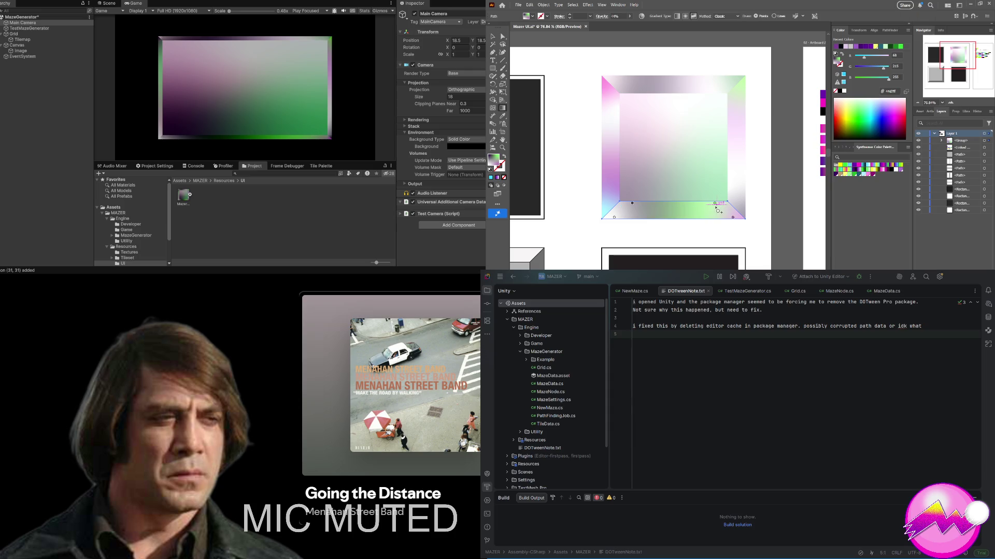
click(715, 203)
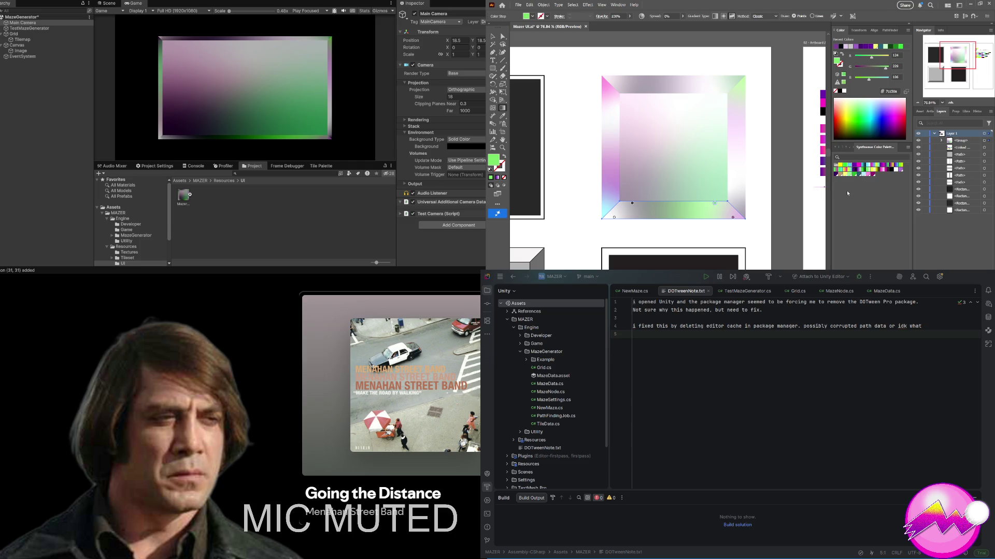
click(732, 218)
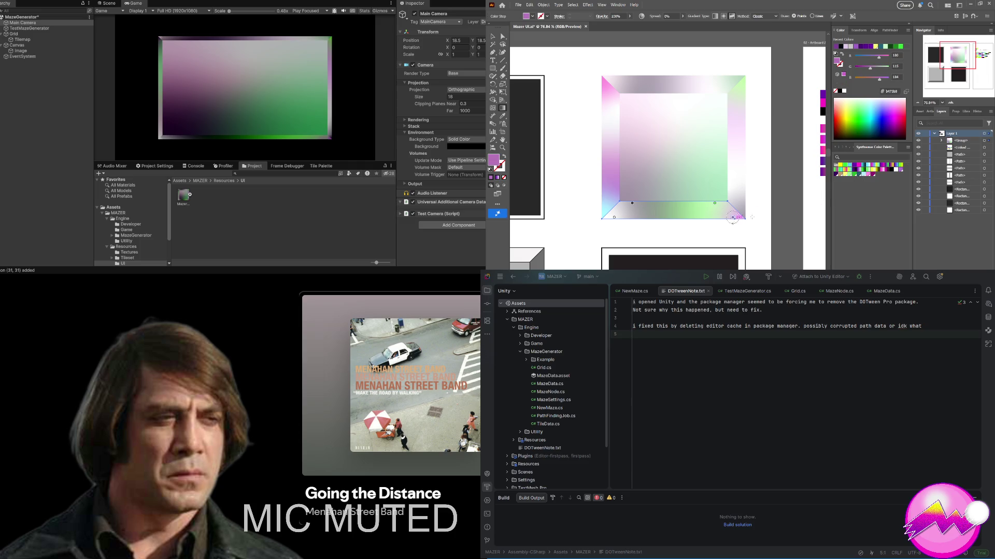
click(859, 166)
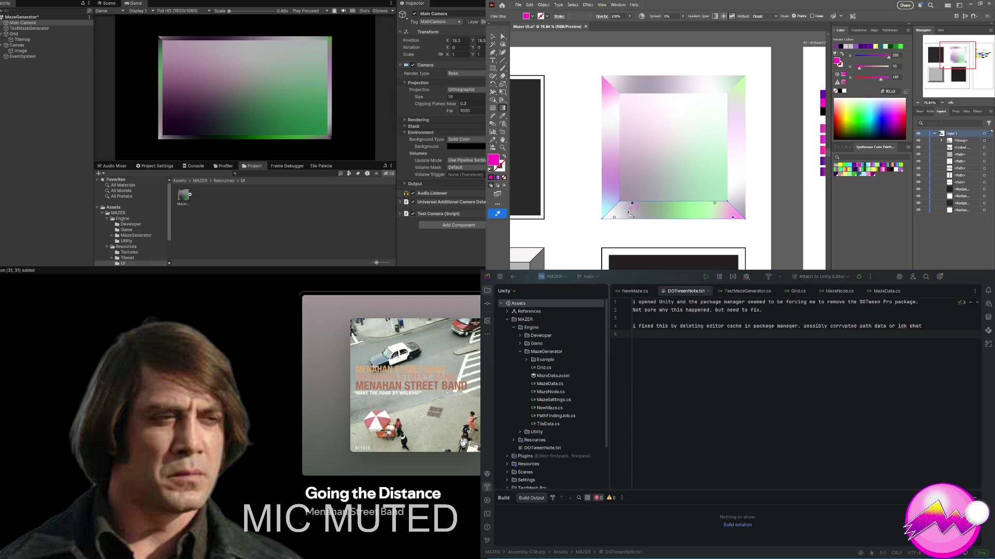
click(631, 203)
click(852, 167)
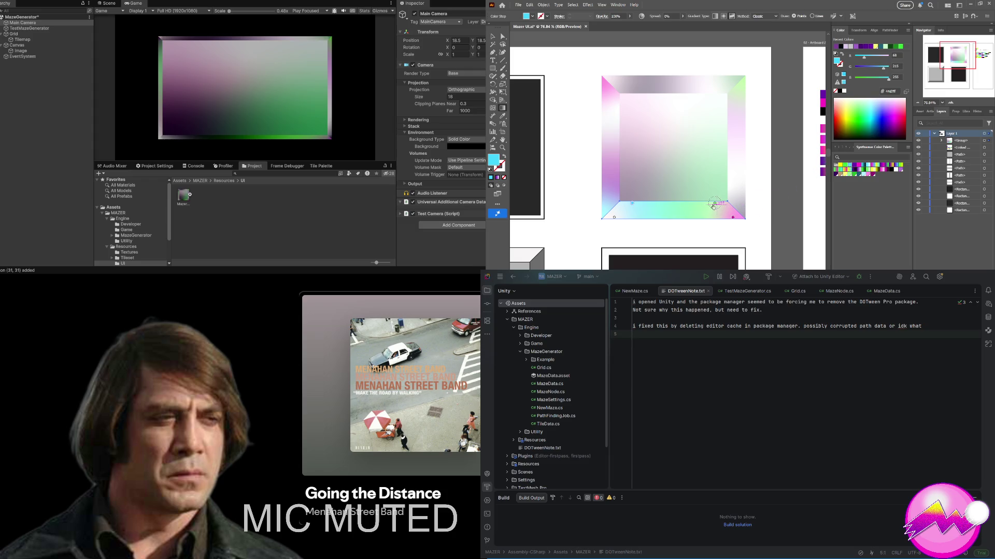
click(715, 202)
click(840, 169)
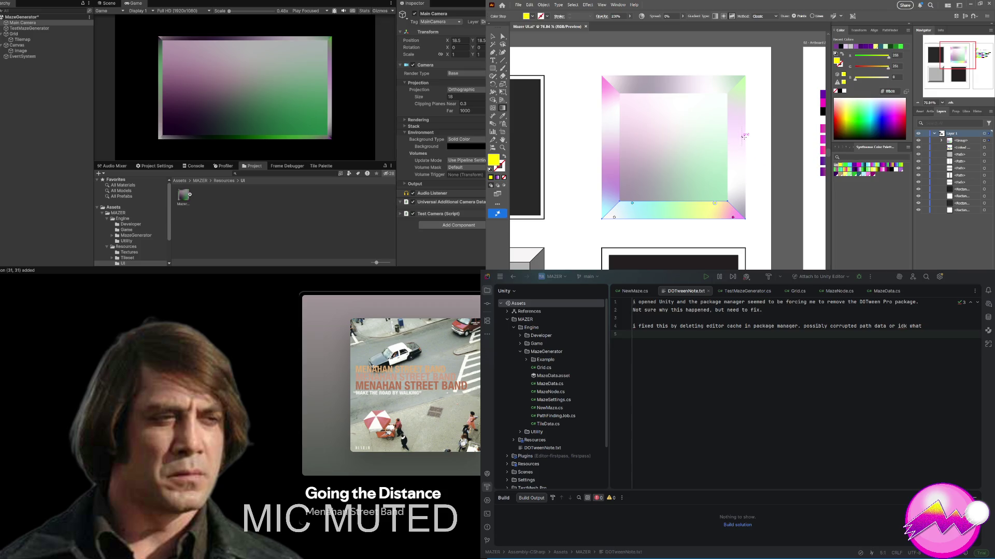
Step: Select the right bevel and bring up its freeform gradient for editing
key(a)
click(732, 112)
click(731, 111)
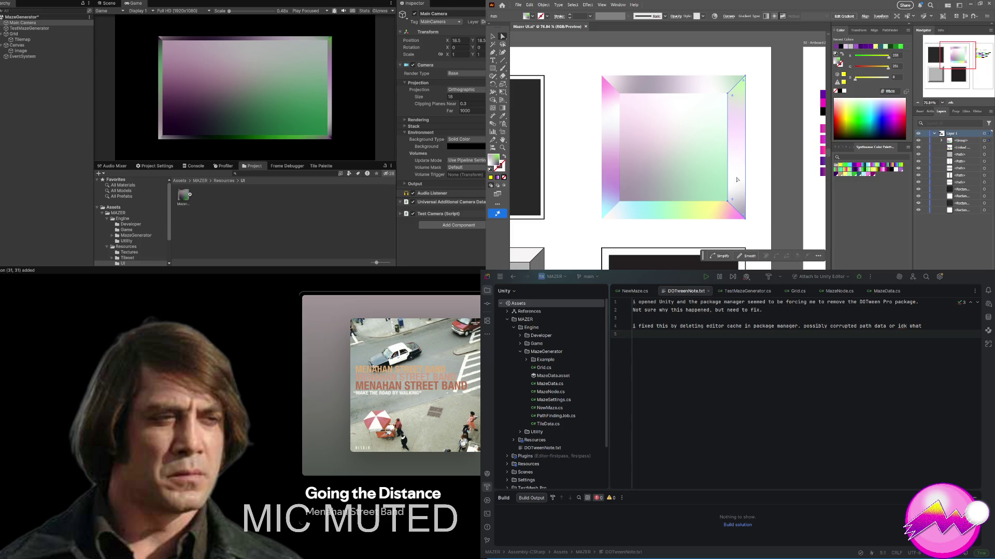
key(g)
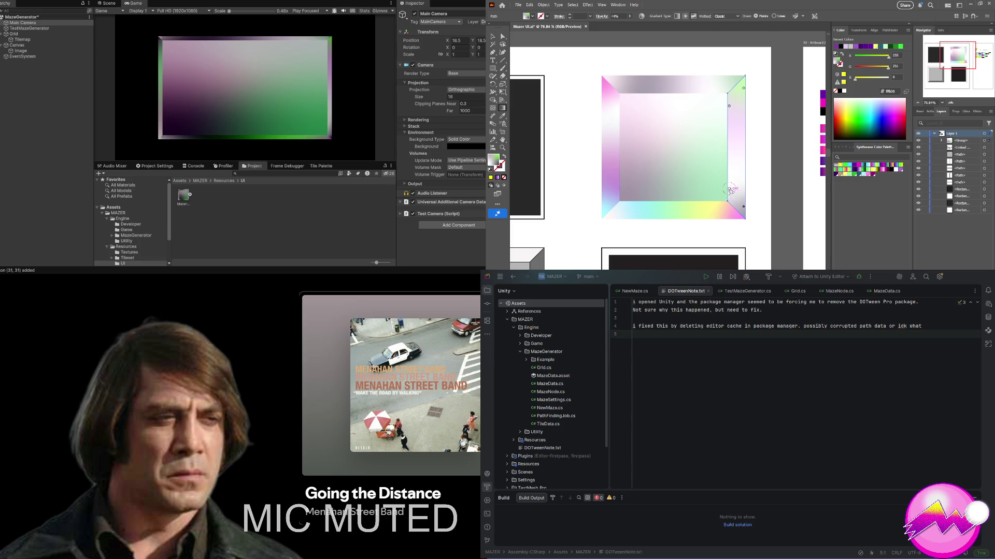
Step: Add a purple stop to the right bevel's gradient and make its top-right stop cyan
click(729, 188)
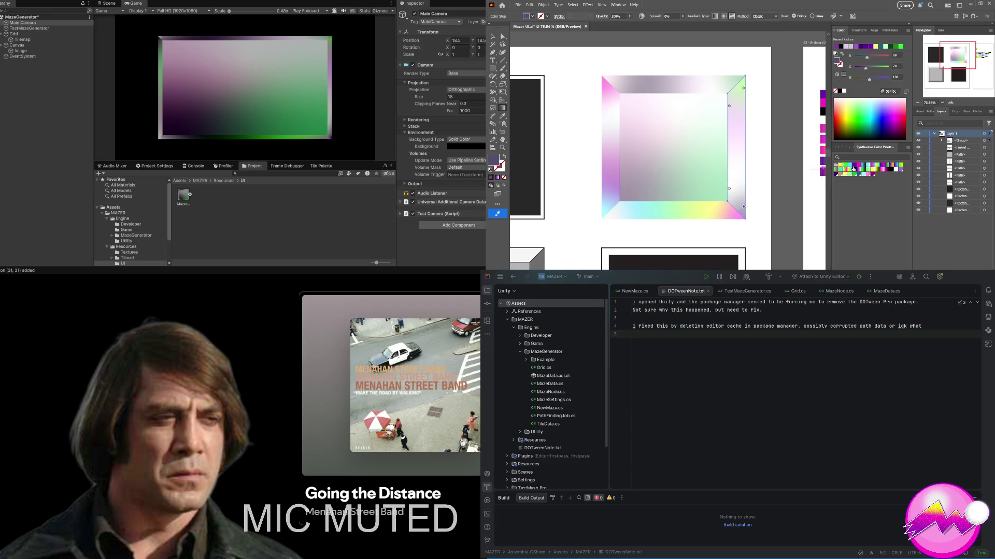
click(839, 169)
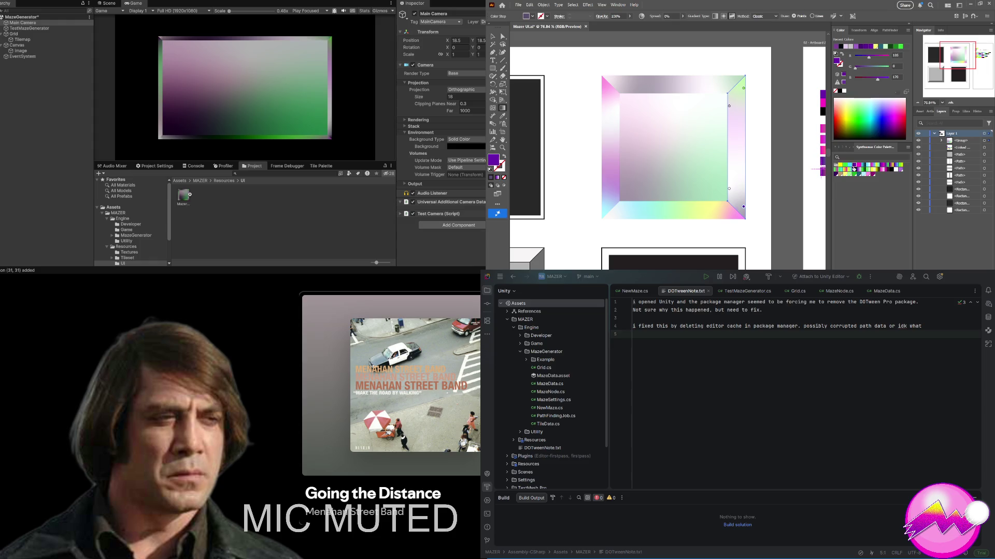
click(744, 89)
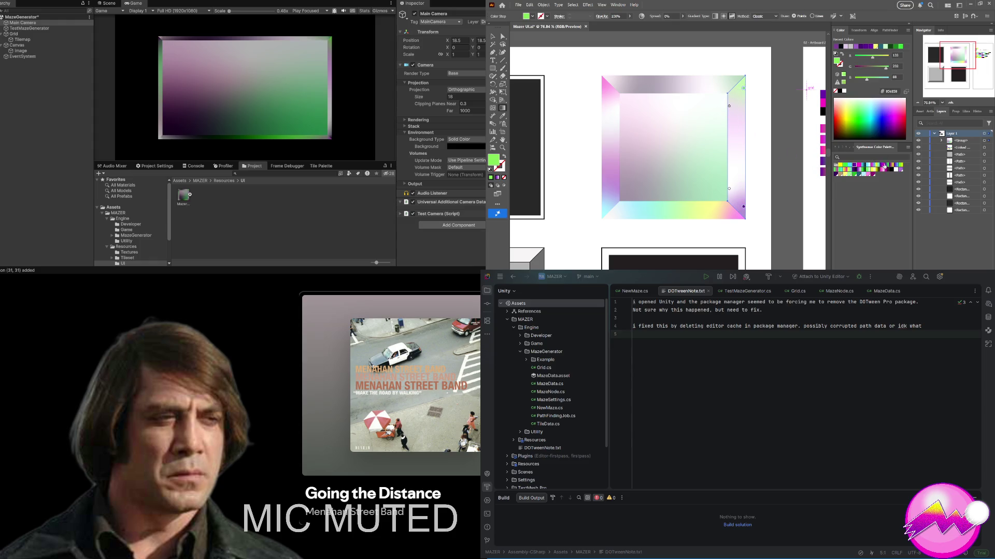
click(852, 168)
Step: Select the top bevel shape and enter its freeform gradient editing
key(a)
click(630, 87)
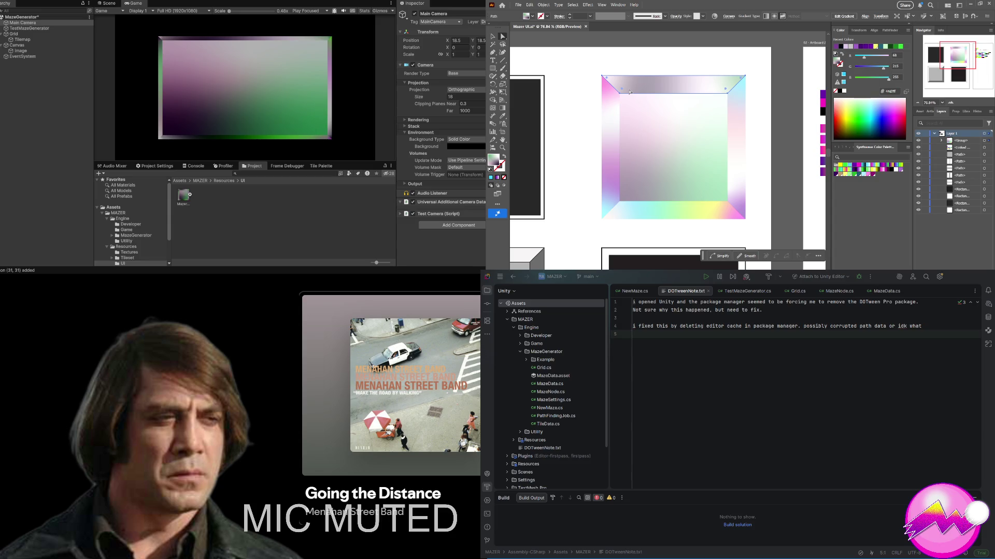
key(g)
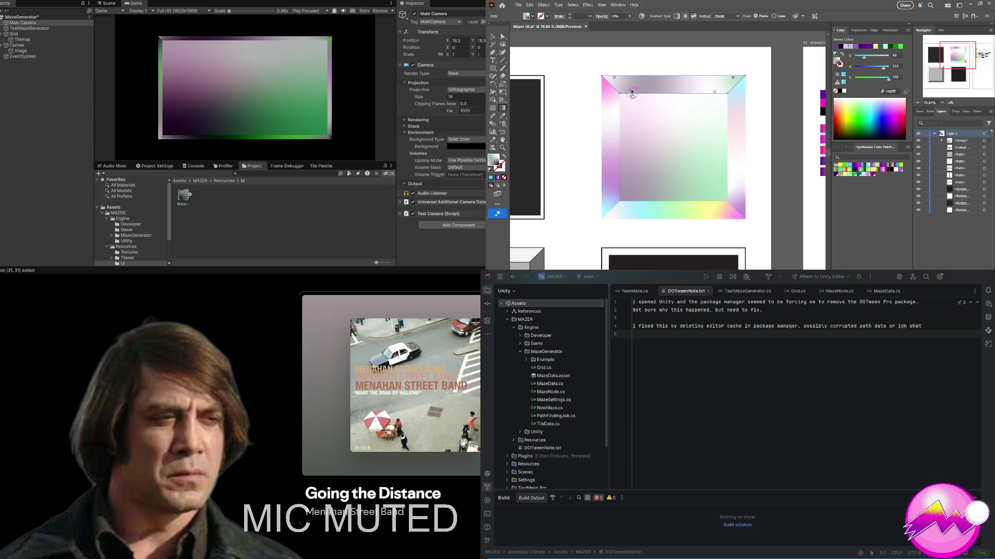
Step: Set the top bevel's stops to purple, white at the corner, magenta along the edge, and cyan top-right
click(631, 92)
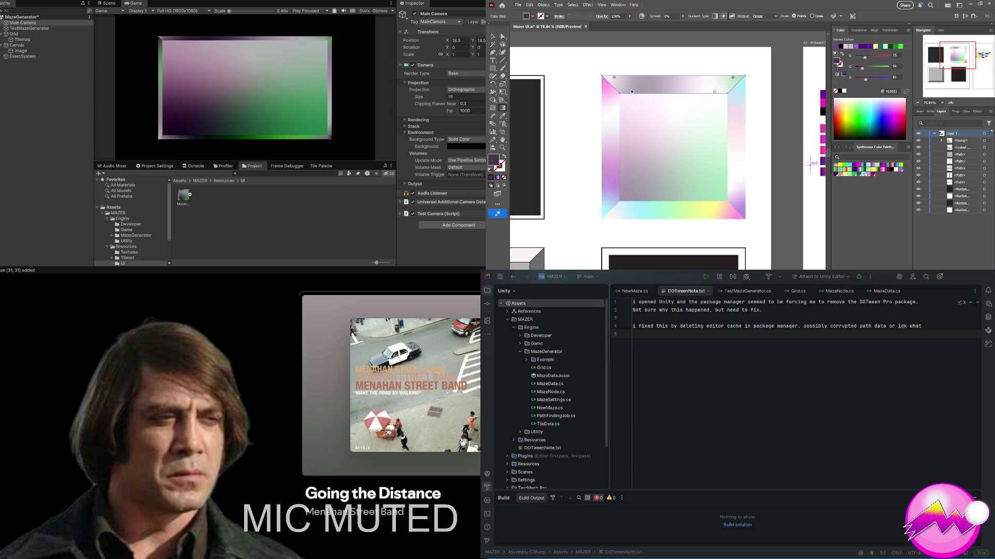
click(854, 169)
click(614, 78)
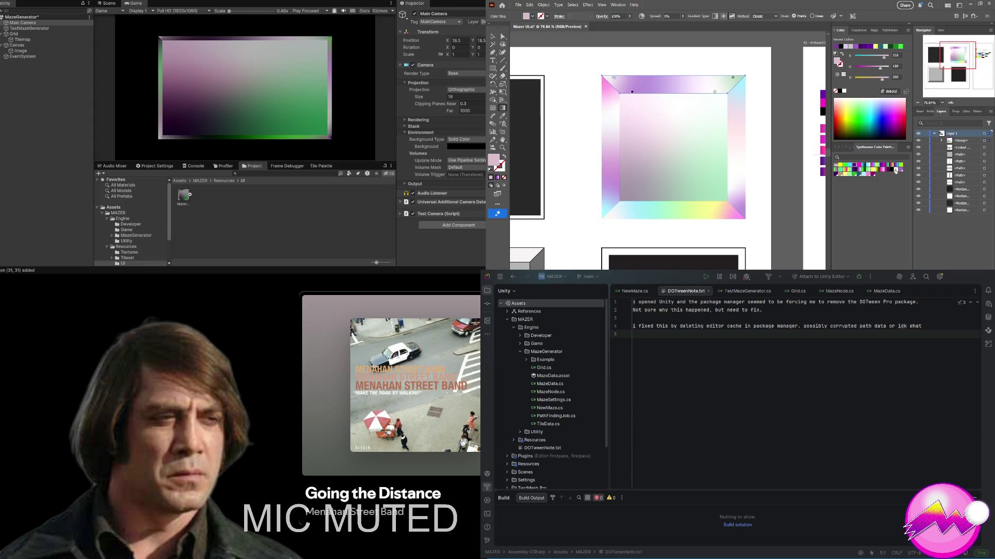
click(896, 170)
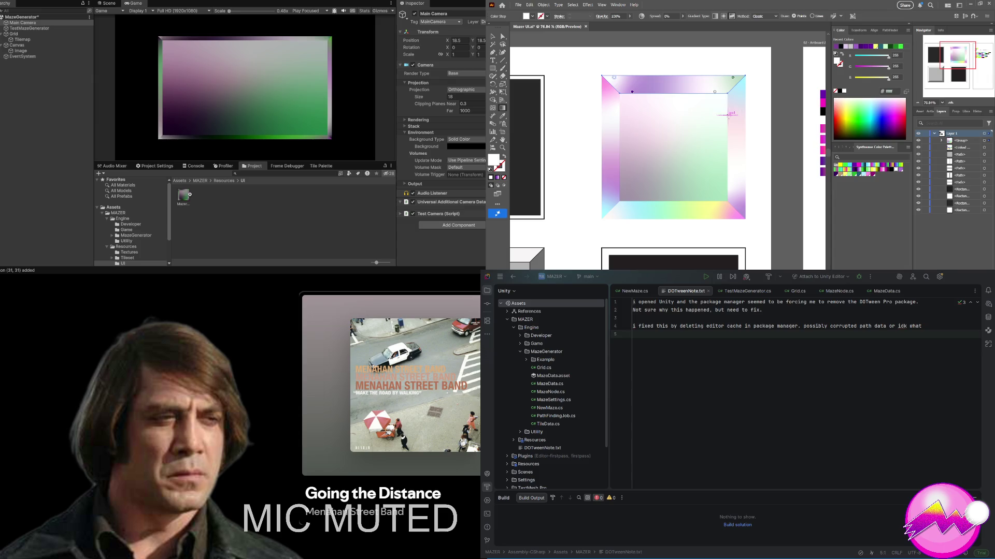
click(714, 92)
click(858, 167)
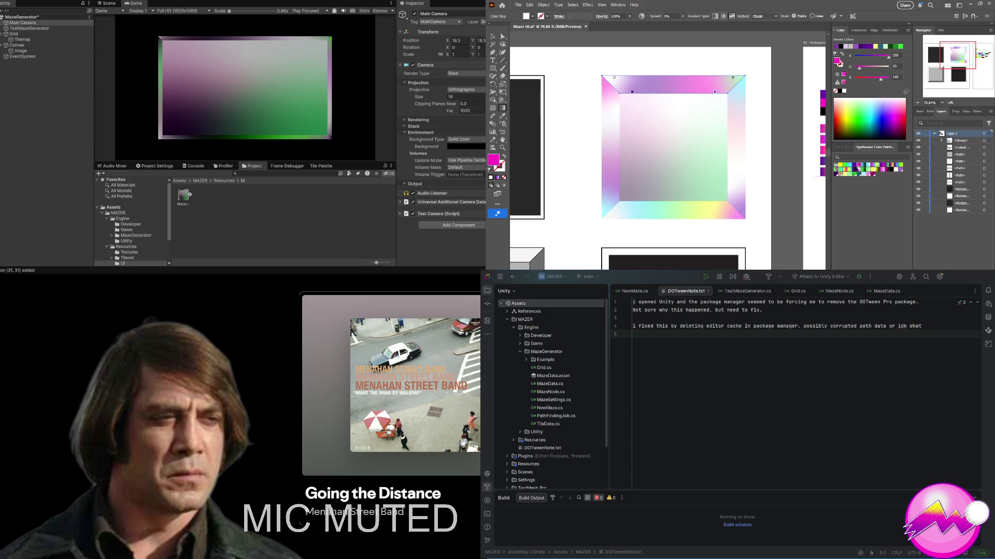
click(732, 77)
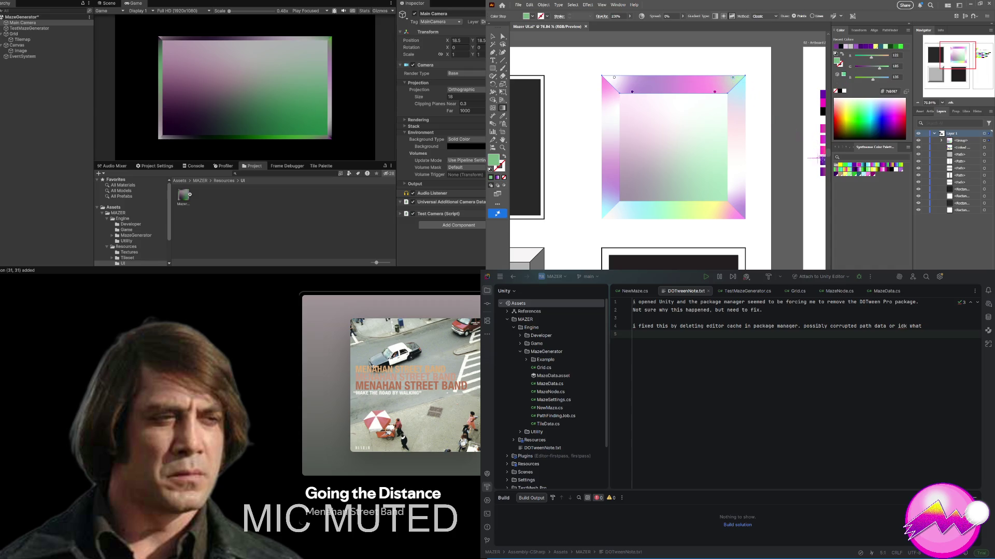
click(849, 168)
Step: Select the inner centre rectangle and enter its freeform gradient editing
key(a)
click(676, 181)
key(g)
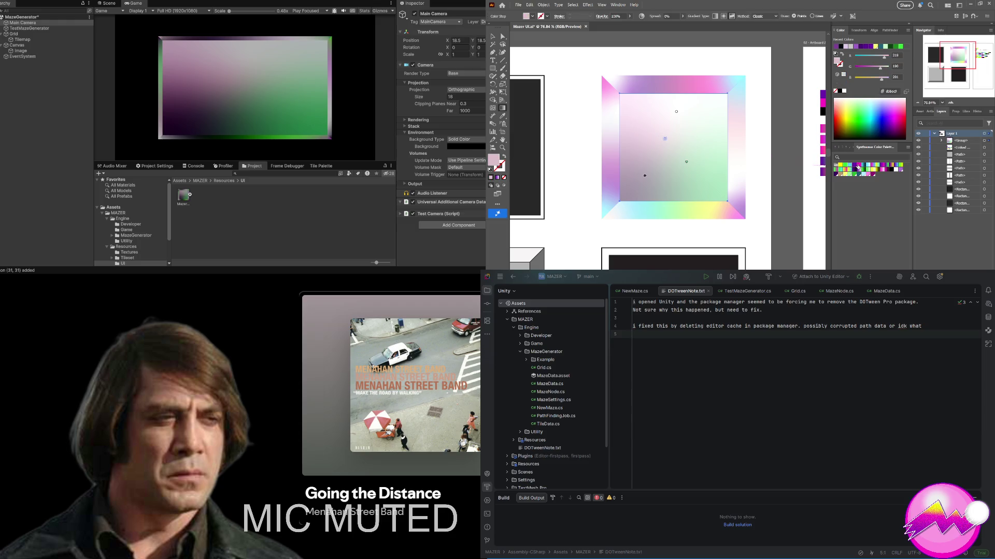
Step: Recolour the centre gradient's stops to white, cyan and magenta, and the green point purple
click(891, 169)
click(676, 112)
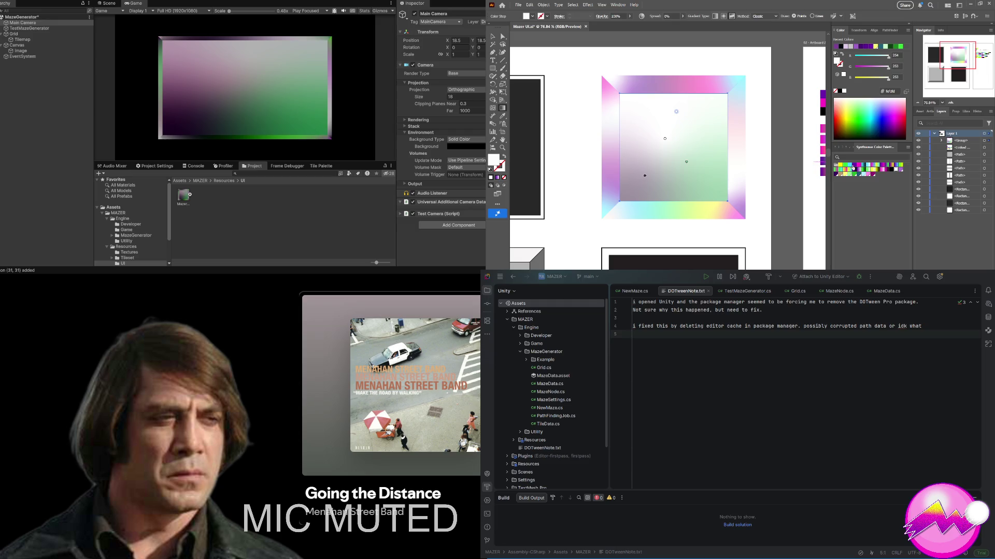
click(850, 168)
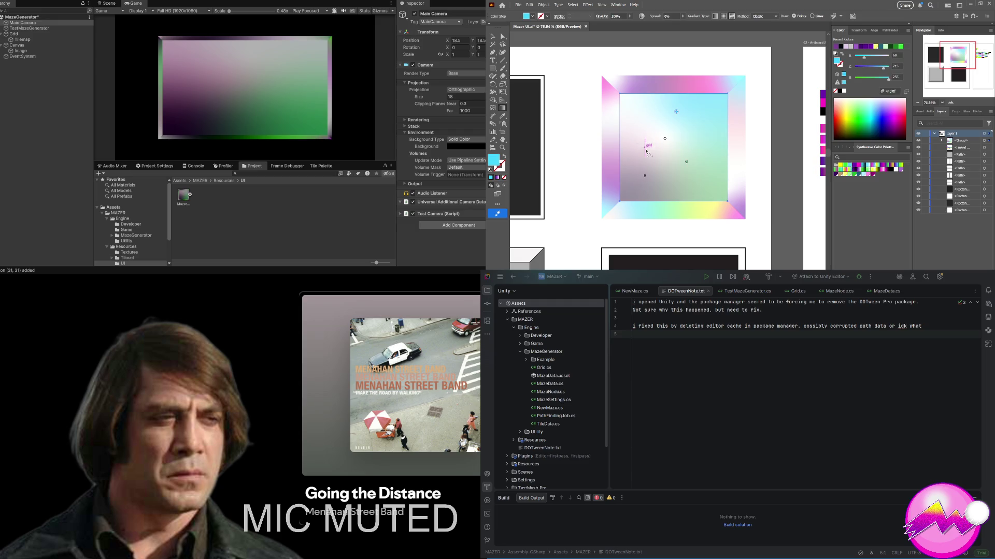
click(645, 176)
click(860, 167)
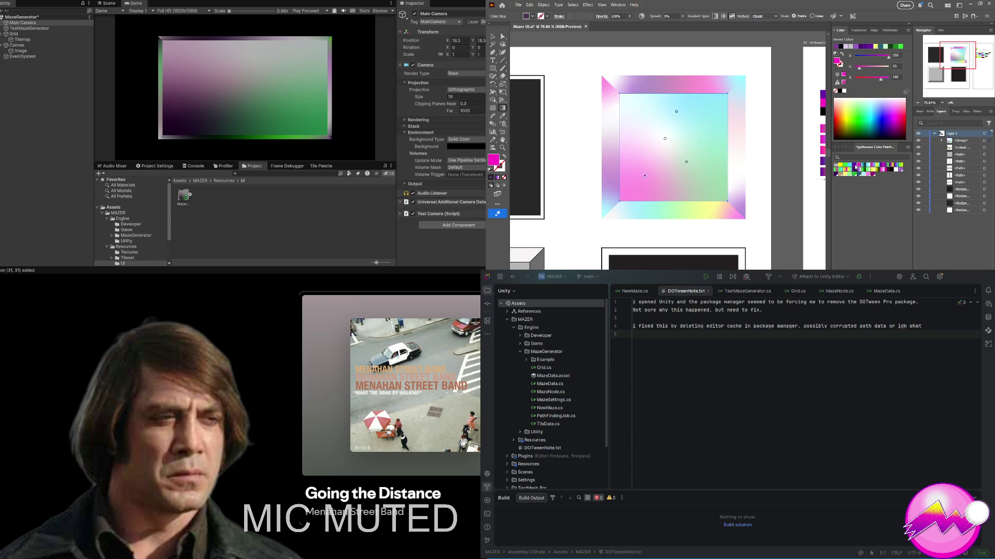
click(686, 161)
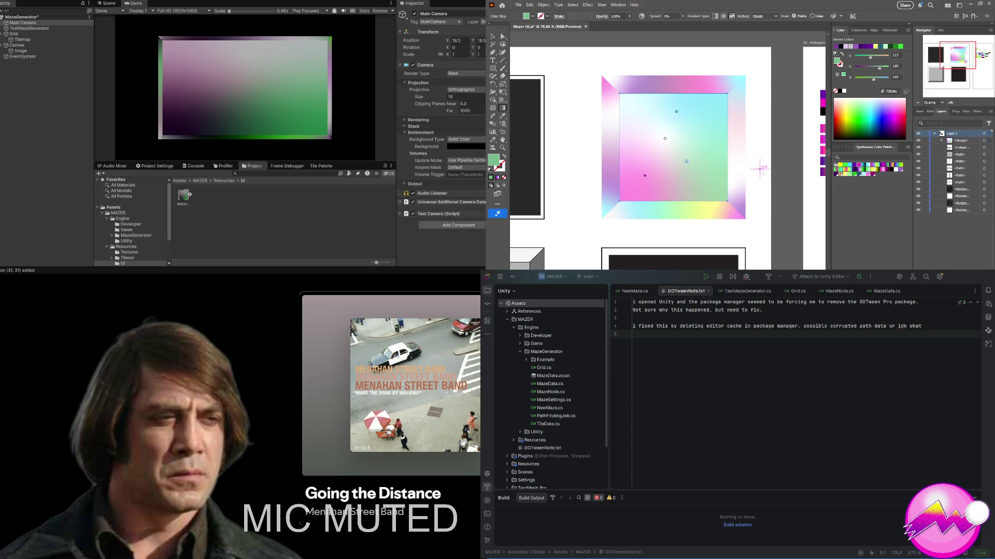
click(856, 166)
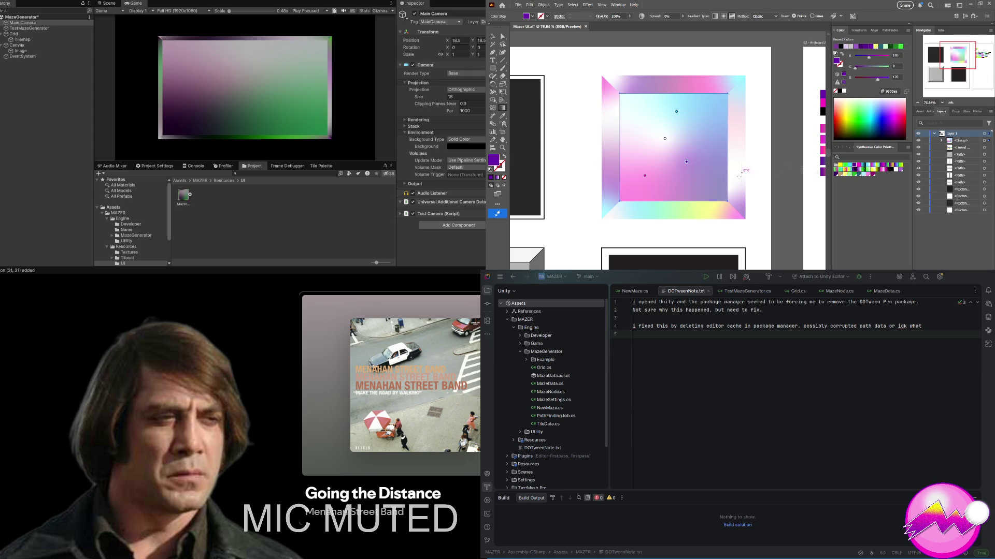
Step: Zoom out to show both artboards, deselect the square, and save the document
key(z)
mouse_move(750, 169)
mouse_down()
mouse_move(669, 184)
mouse_move(688, 182)
mouse_up()
key(v)
click(699, 182)
key(ctrl+shift+a)
key(ctrl+s)
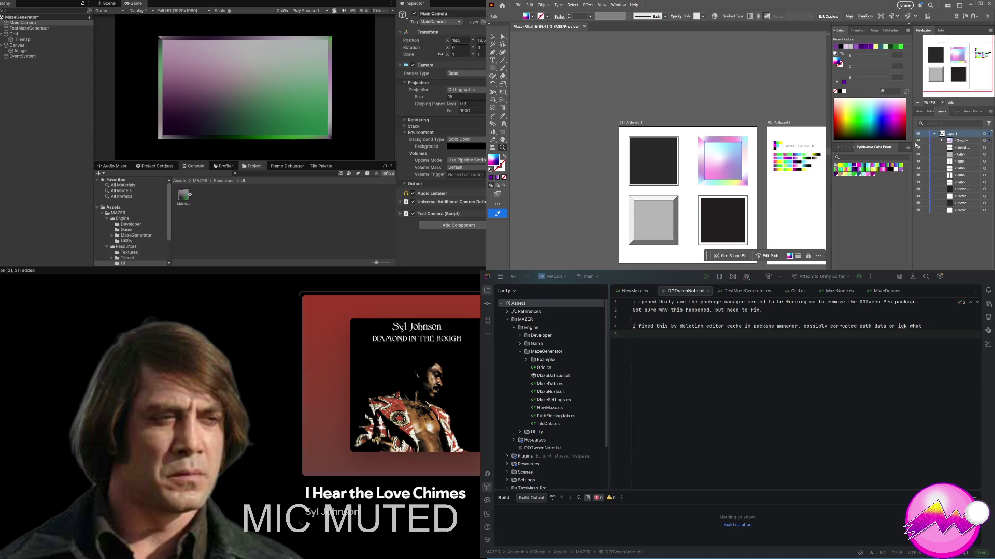
Step: Hide every layer except the gradient frame in the Layers panel
drag(917, 168, 918, 210)
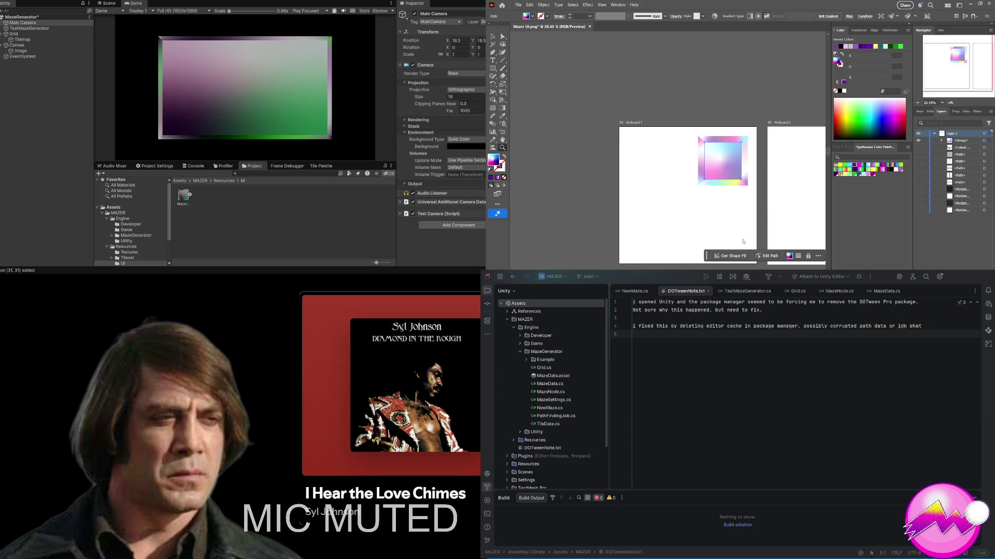
key(z)
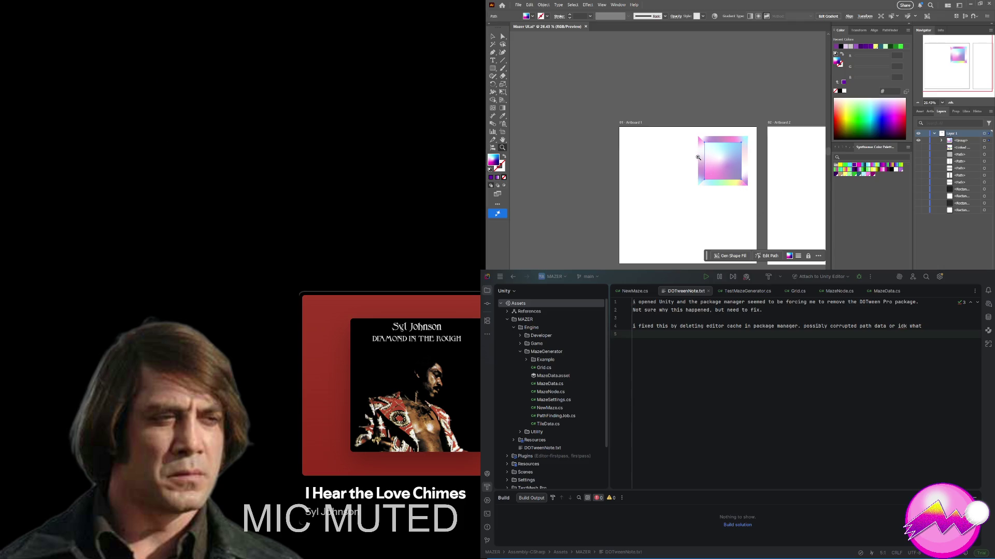
Step: Set the whole frame group to 50% opacity, save, and expand the Mazer asset in Unity
key(v)
click(702, 162)
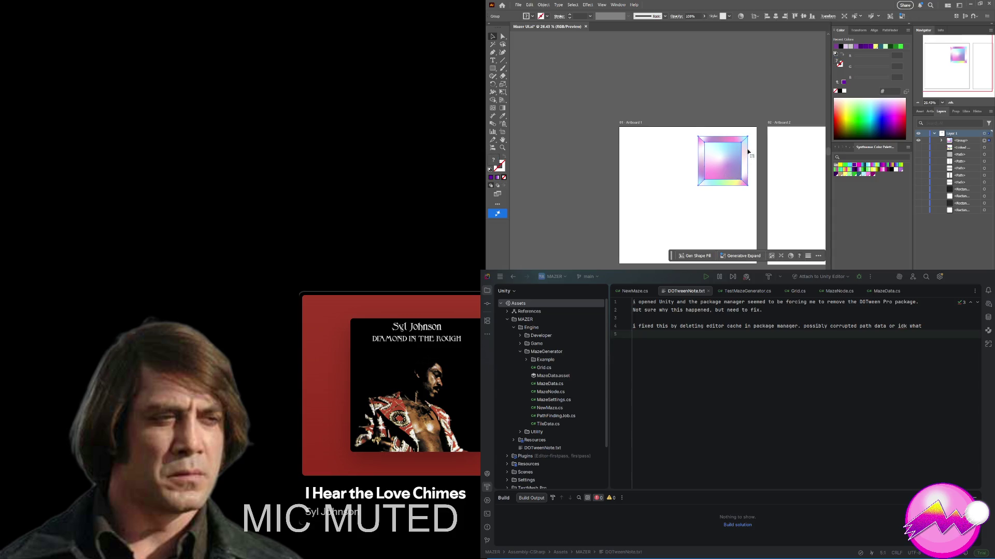
click(841, 147)
click(892, 170)
text(50)
key(Return)
key(ctrl+s)
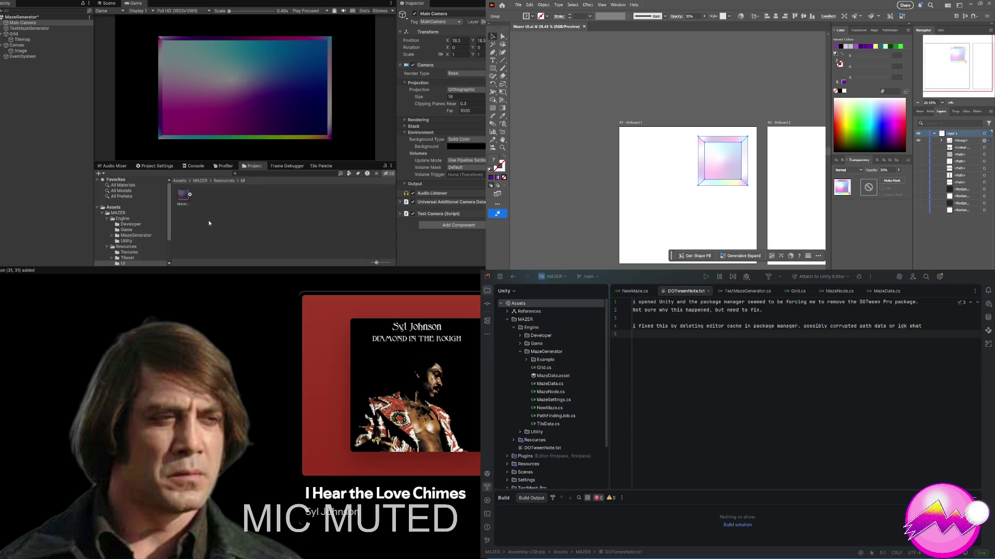
click(189, 196)
Step: View the Mazer UI texture's Texture 2D import settings and scroll to inspect the translucent frame
click(184, 195)
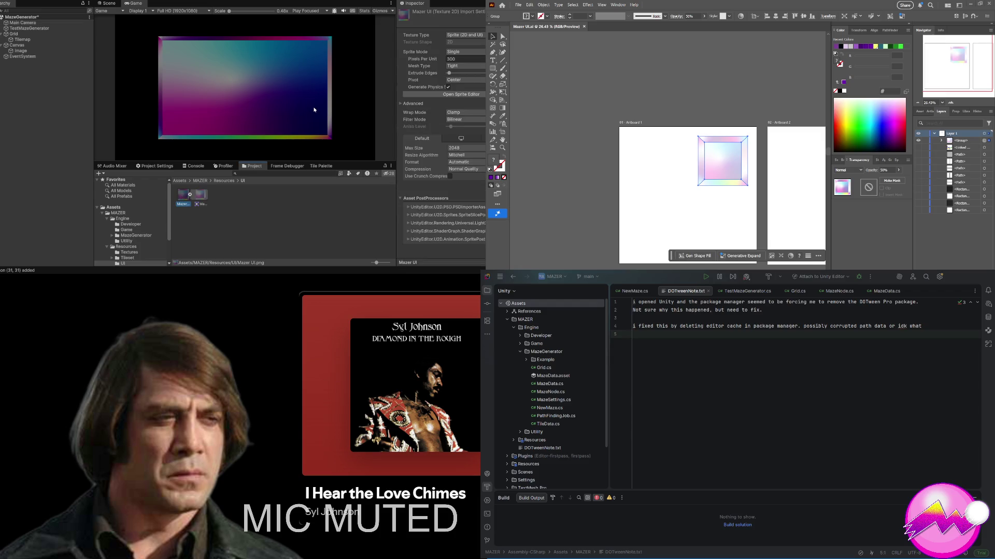
scroll(290, 115, up, 1)
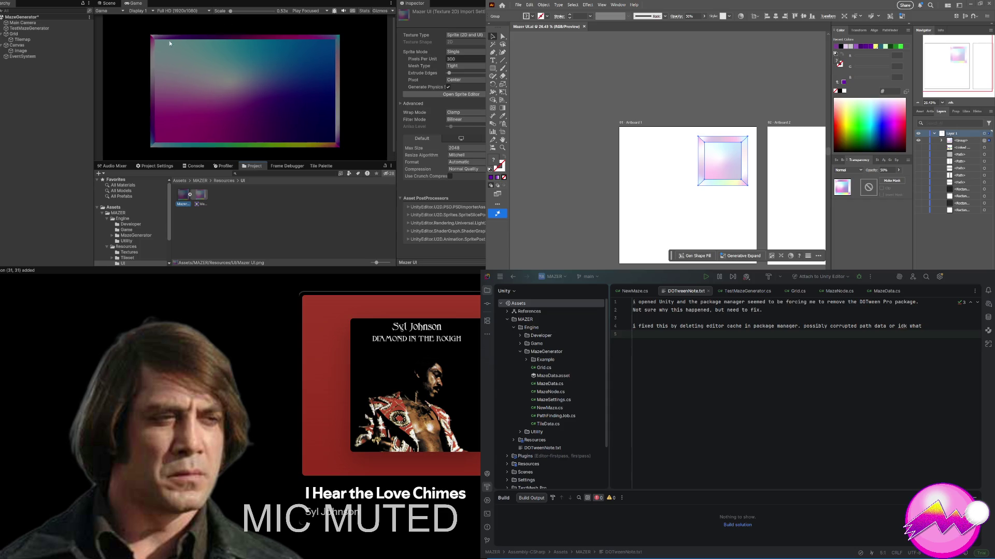
scroll(168, 39, up, 5)
scroll(134, 35, up, 8)
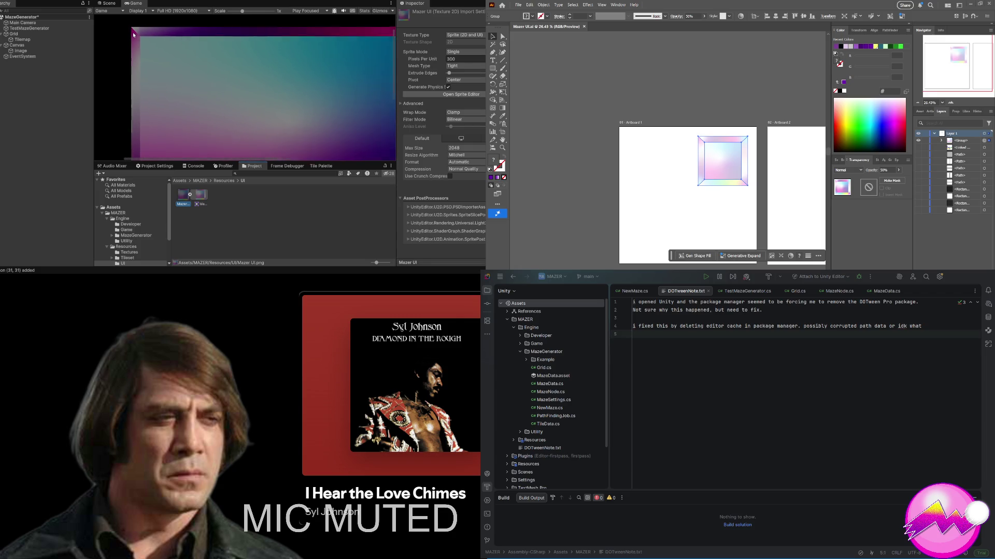
scroll(134, 34, down, 10)
scroll(132, 32, down, 2)
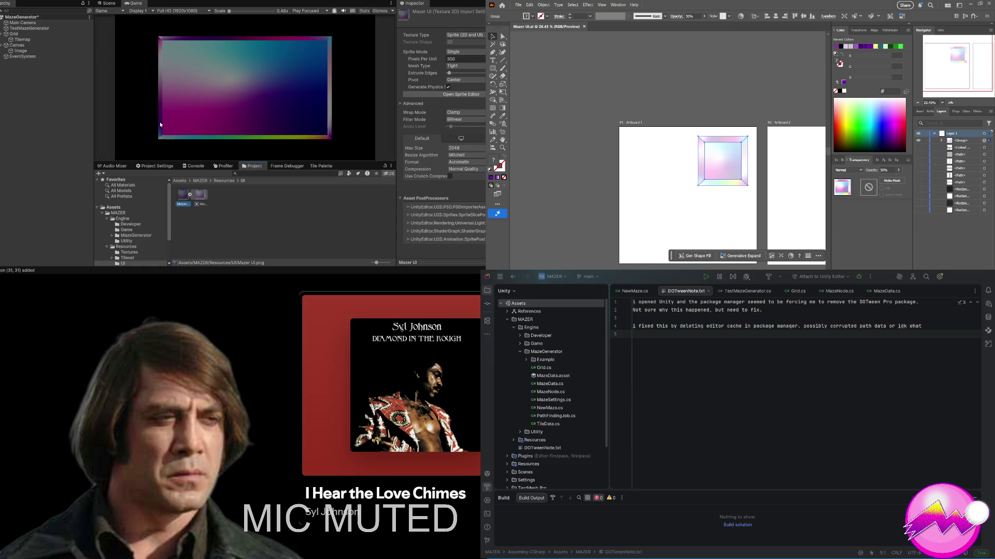
scroll(164, 112, up, 1)
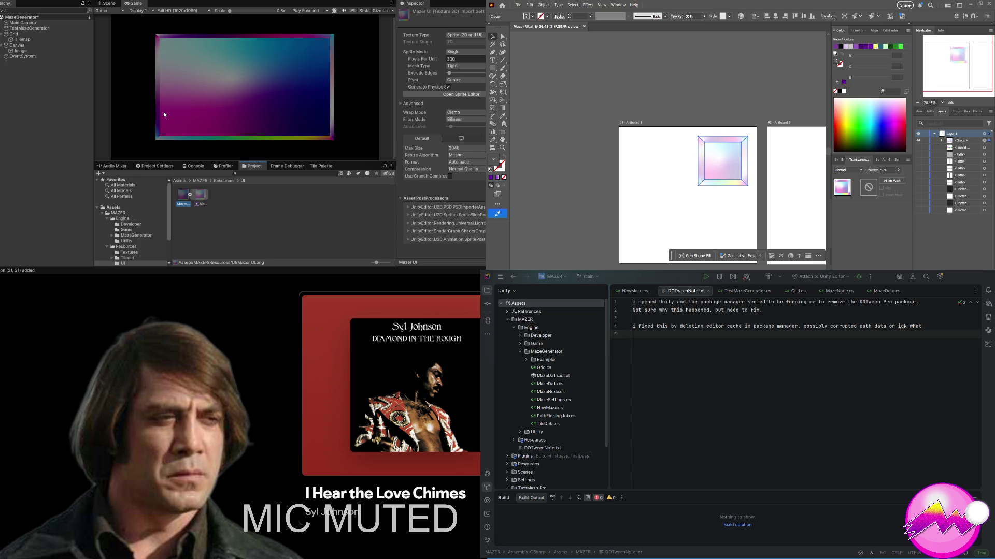
scroll(163, 113, down, 1)
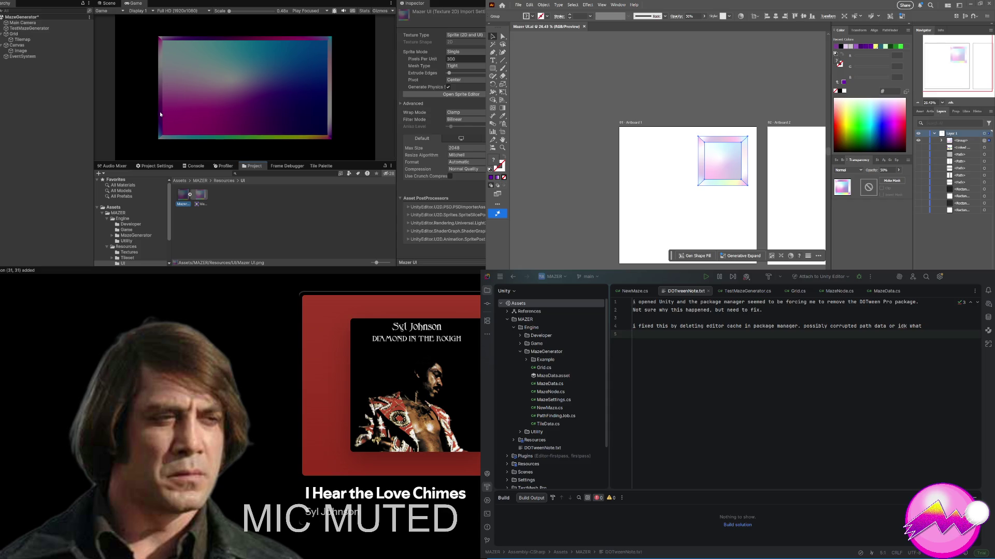
scroll(160, 111, up, 2)
scroll(159, 111, down, 1)
scroll(160, 114, down, 1)
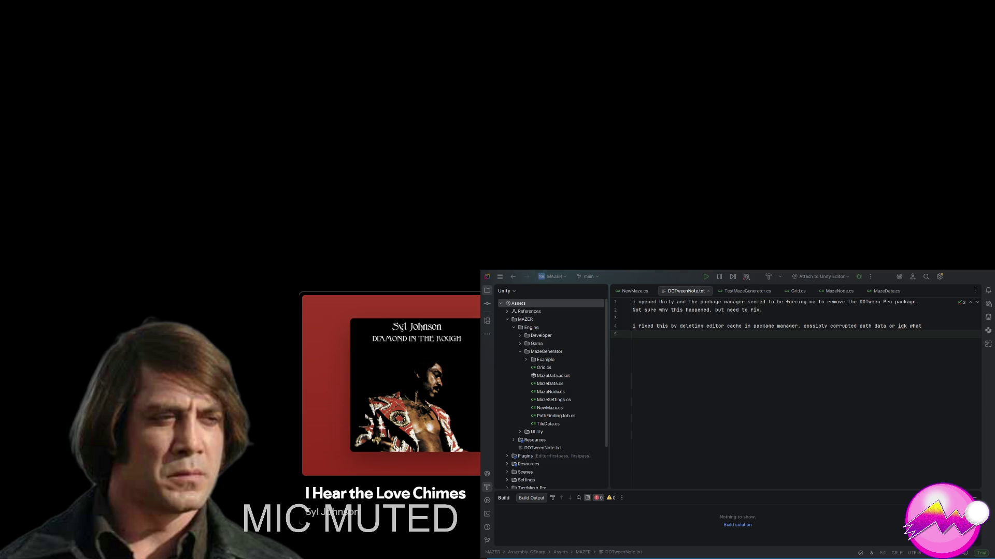
key(a)
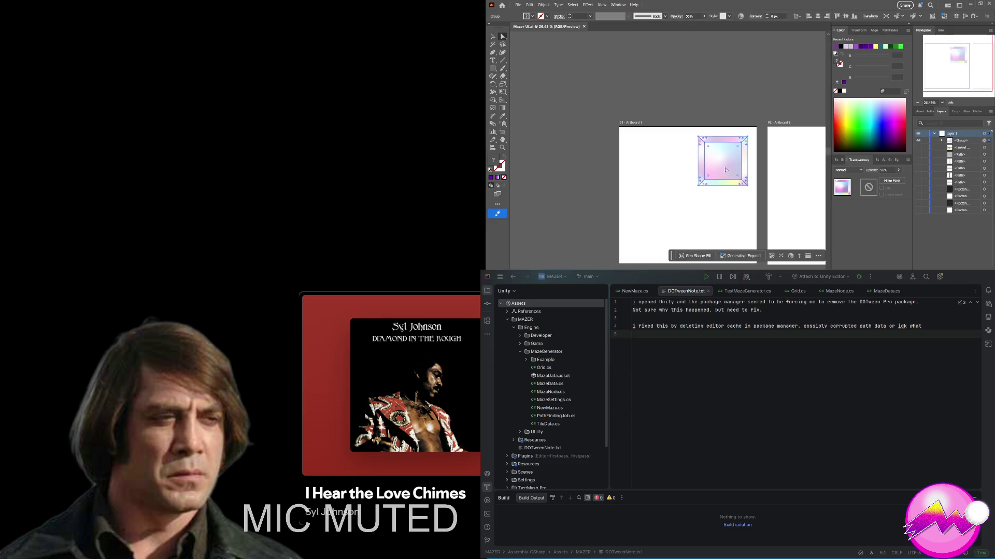
key(v)
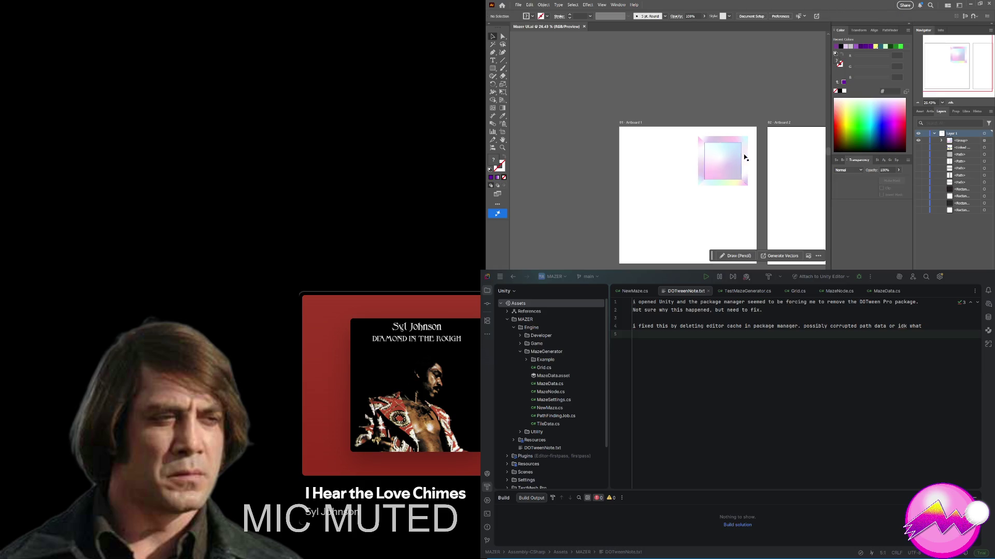
key(a)
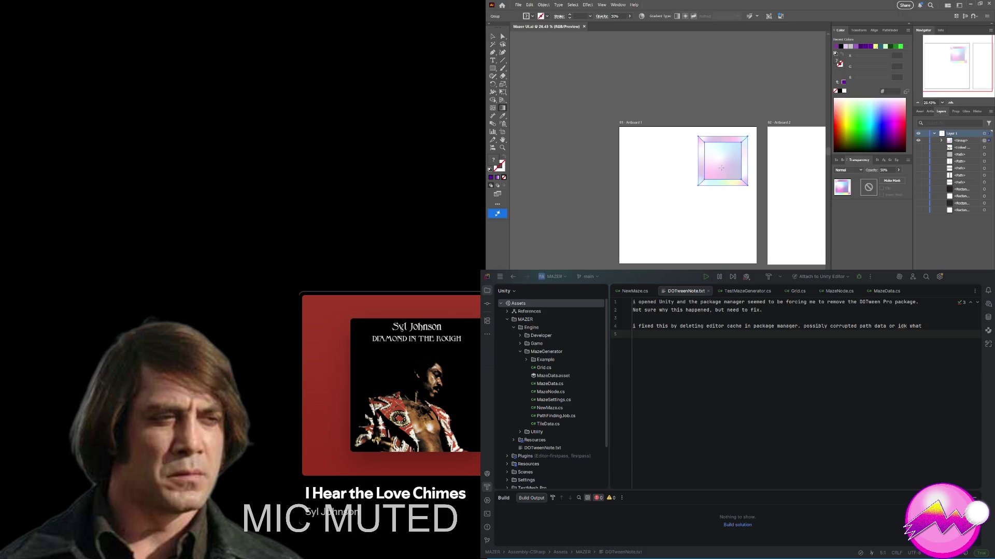
scroll(721, 170, up, 3)
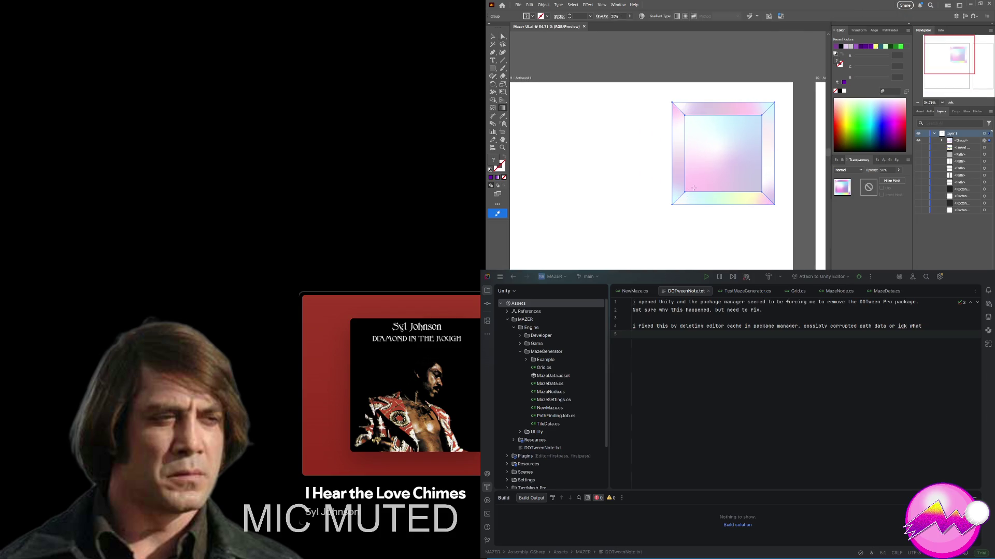
click(704, 178)
Step: Remove the magenta colour point from the centre square's freeform gradient
key(g)
click(704, 175)
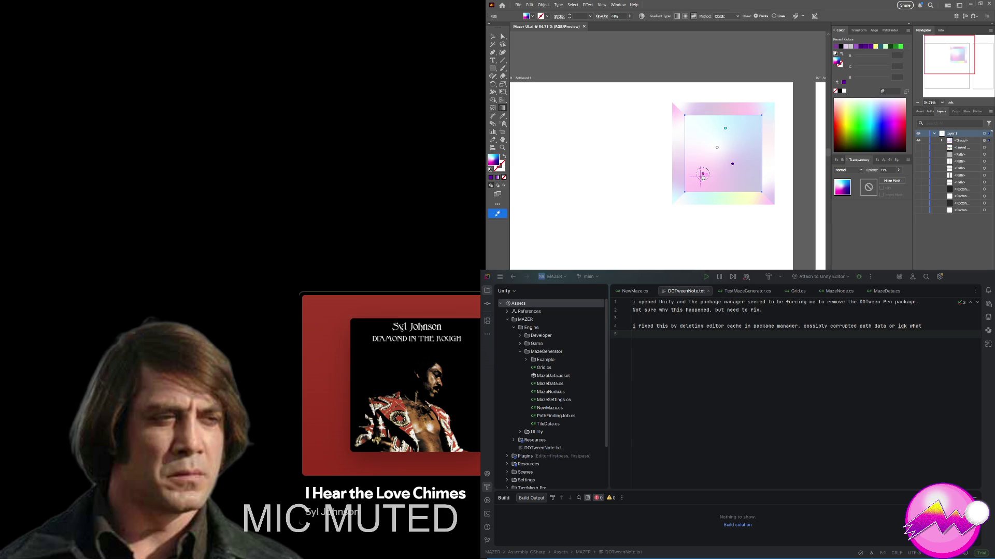
click(702, 177)
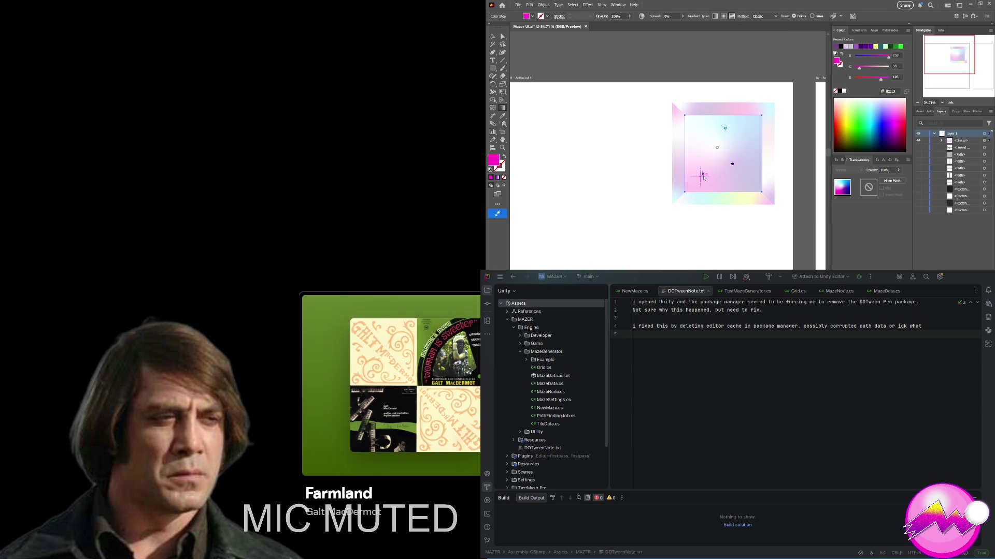
drag(703, 176, 647, 181)
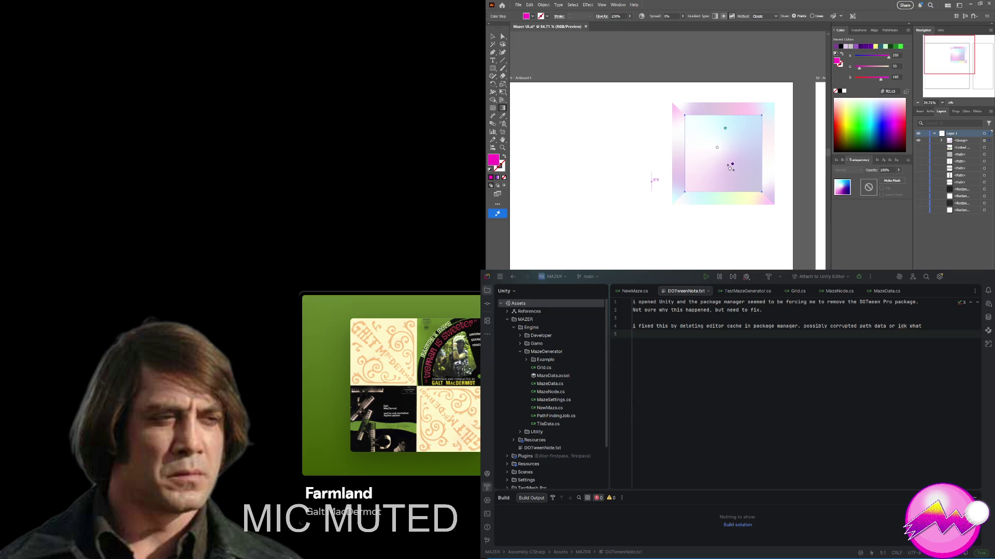
Step: Push the purple point into the lower-right corner and widen the white centre's spread to 100%
mouse_move(732, 164)
mouse_down()
mouse_move(747, 176)
mouse_move(709, 146)
mouse_move(732, 158)
mouse_move(723, 131)
mouse_move(693, 124)
mouse_up()
click(724, 131)
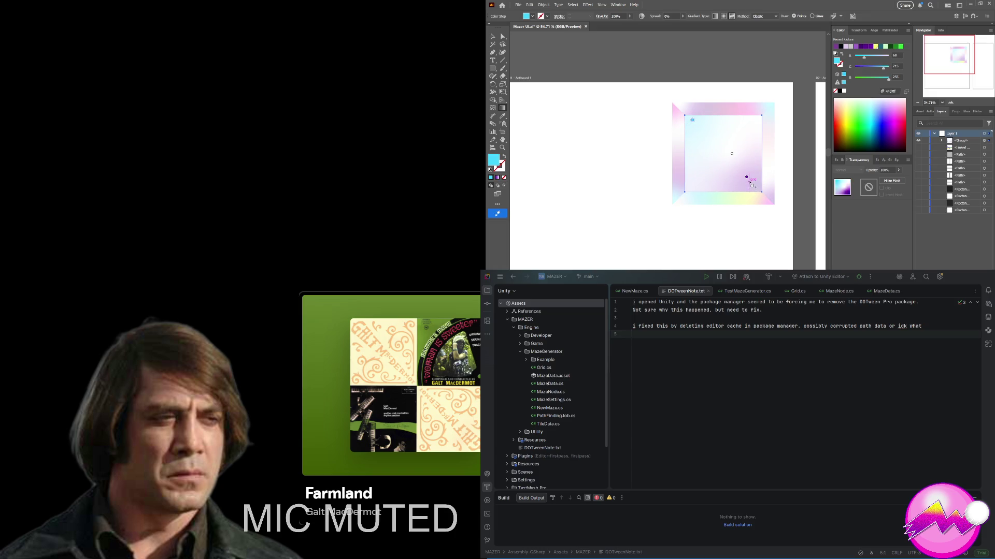
drag(749, 178, 754, 188)
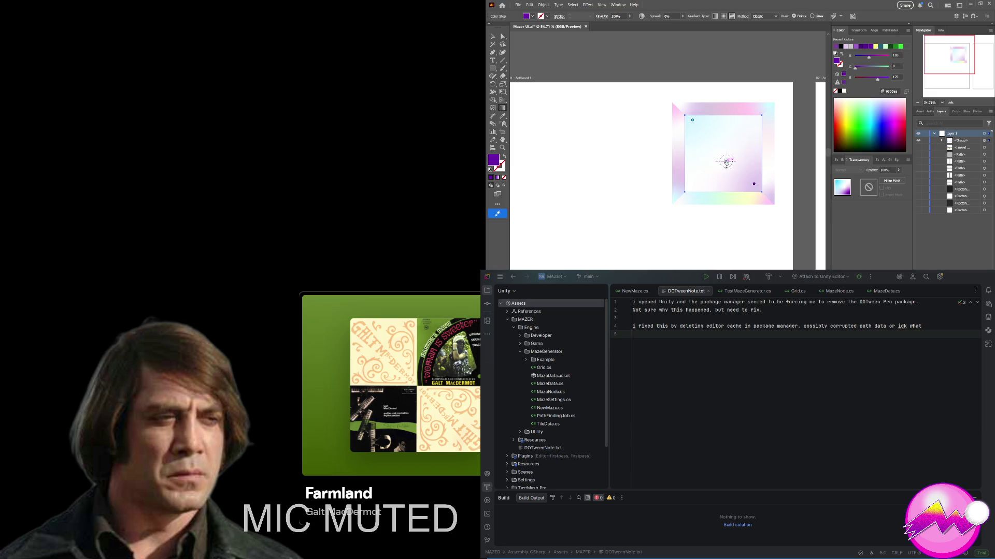
click(726, 156)
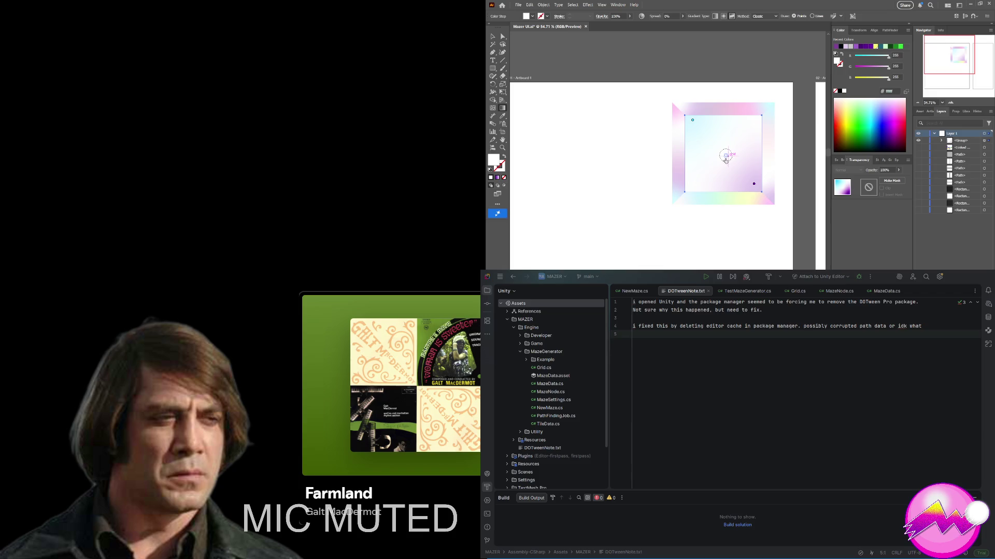
drag(725, 166, 727, 177)
click(723, 174)
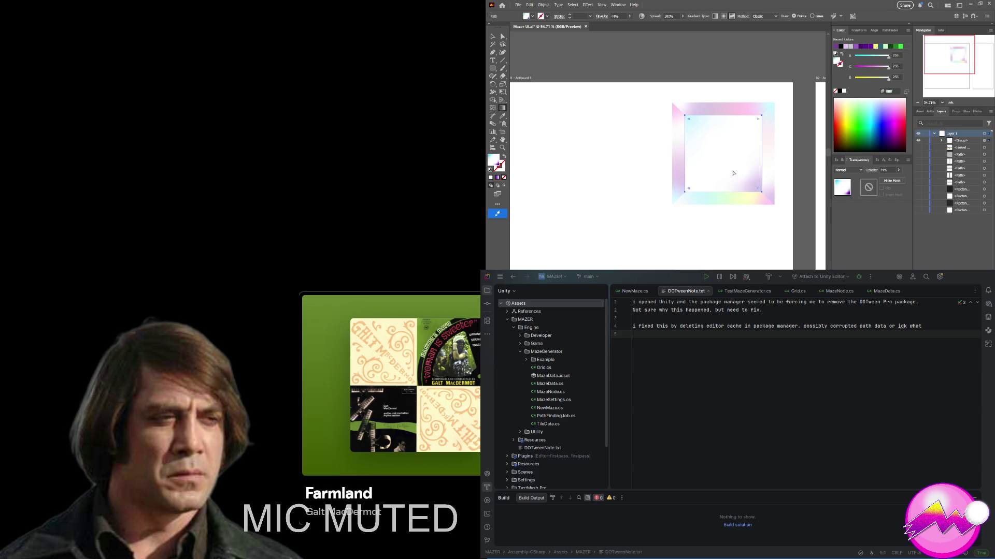
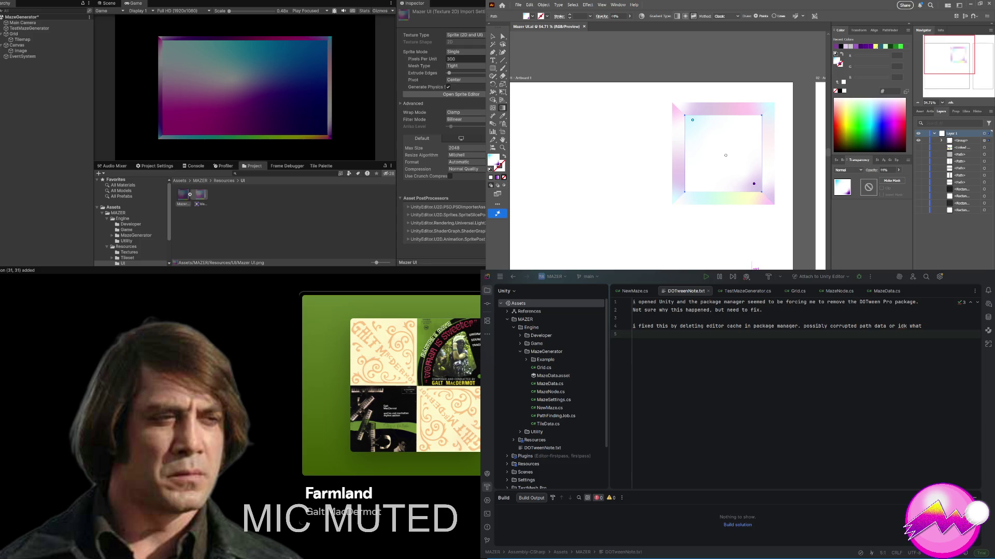
Step: Reimport the Mazer UI texture, check the refreshed panel in the Game view, and select Image
click(279, 139)
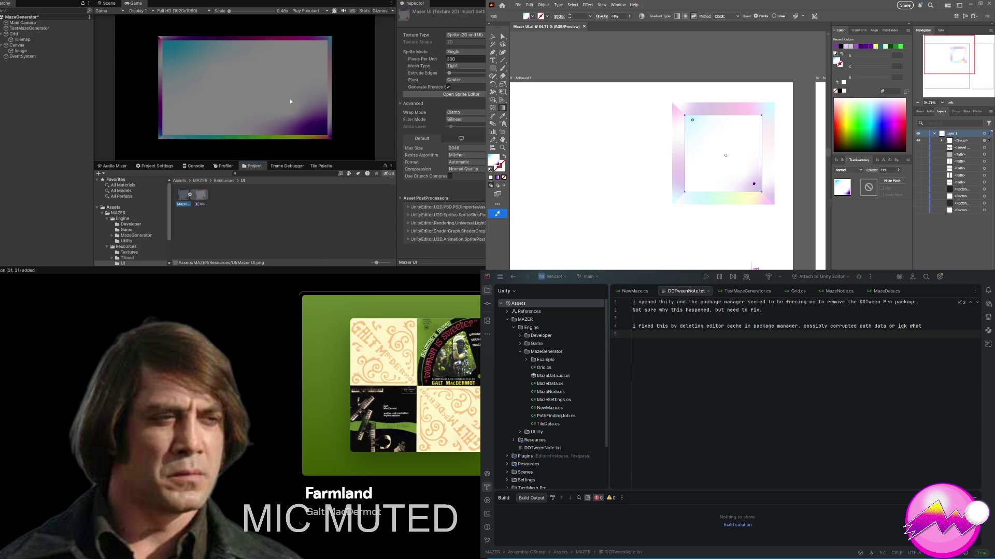
click(292, 85)
click(19, 52)
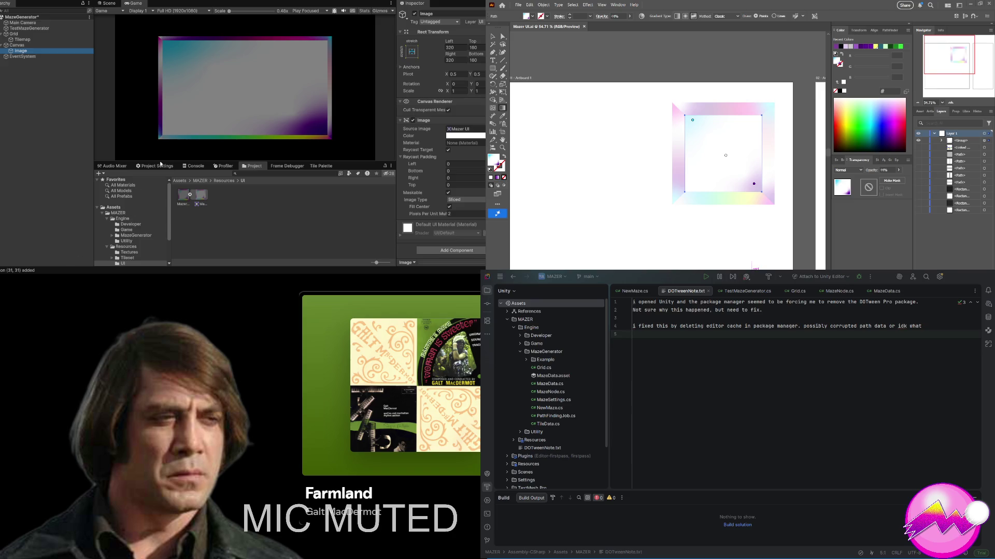
Step: Add a TextMeshPro text child under Image and inspect the Mazer UI texture's import settings
click(160, 164)
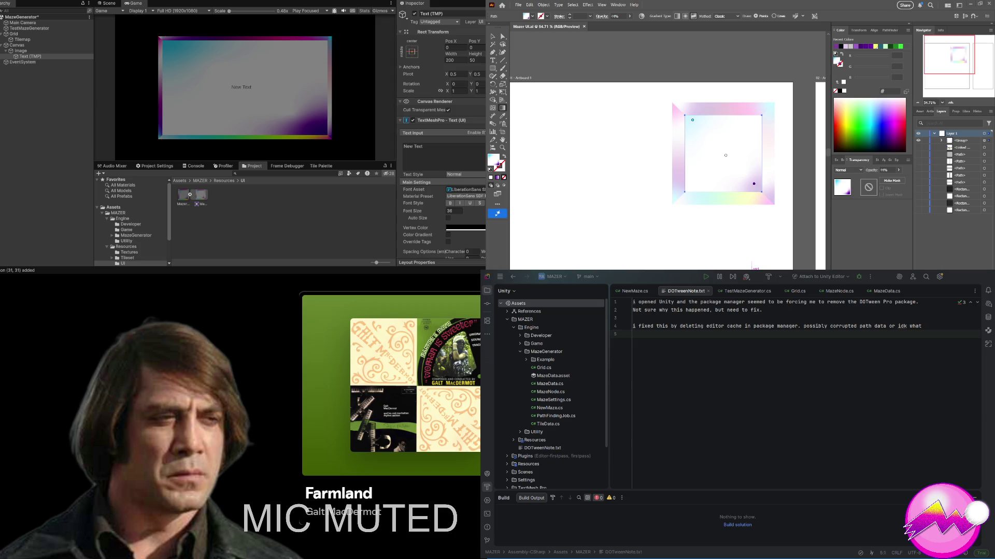
click(184, 198)
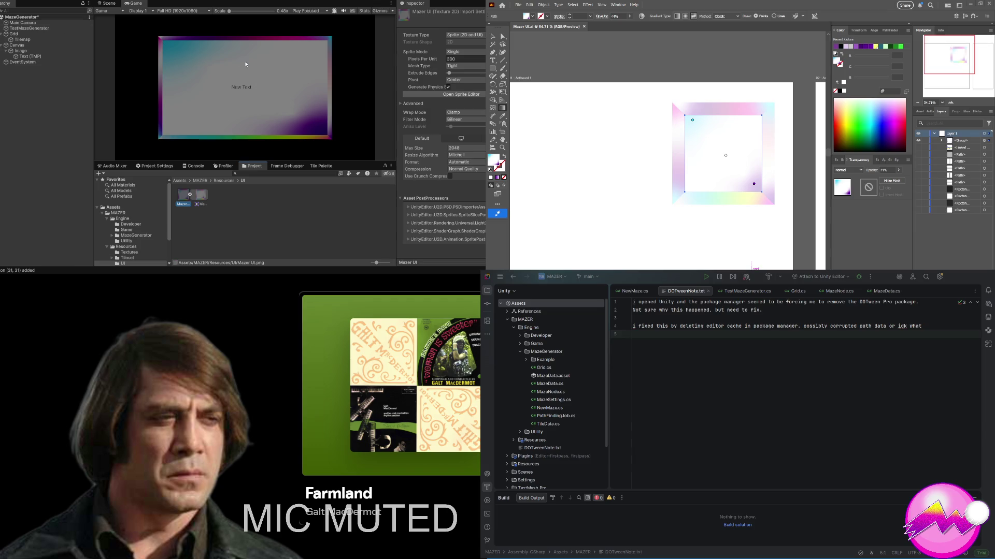
click(43, 45)
Step: Delete the Image and the Canvas, save the MazeGenerator scene, and return to Resources
click(107, 3)
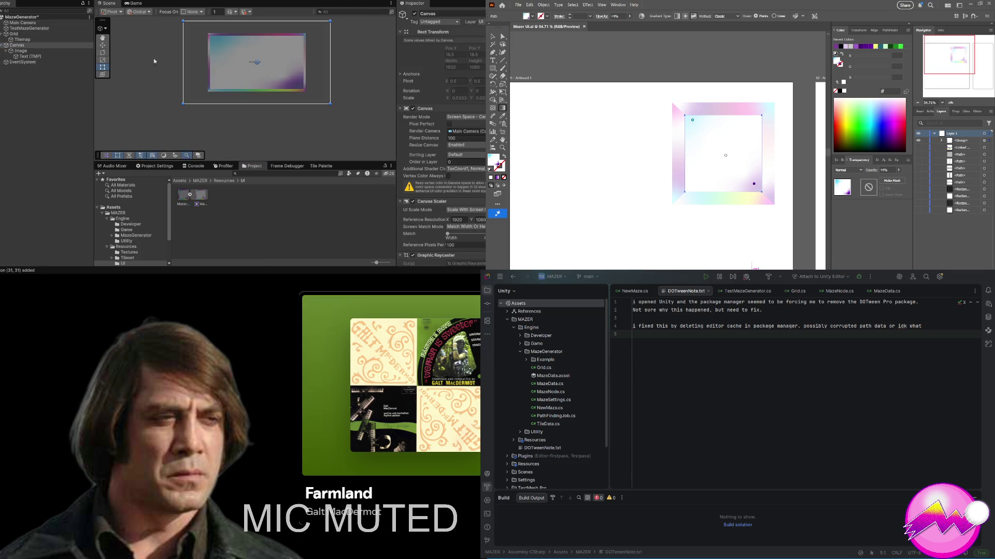
click(34, 52)
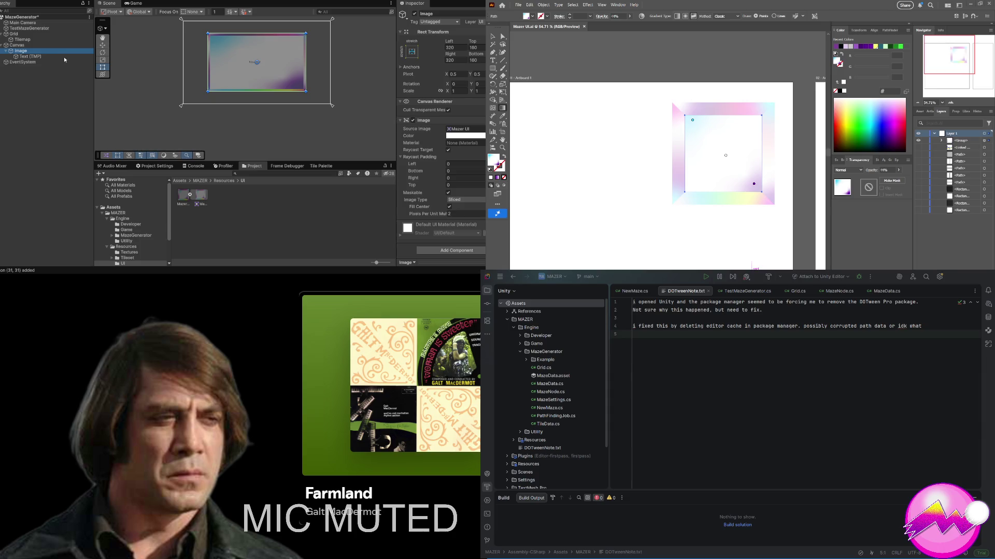
key(Delete)
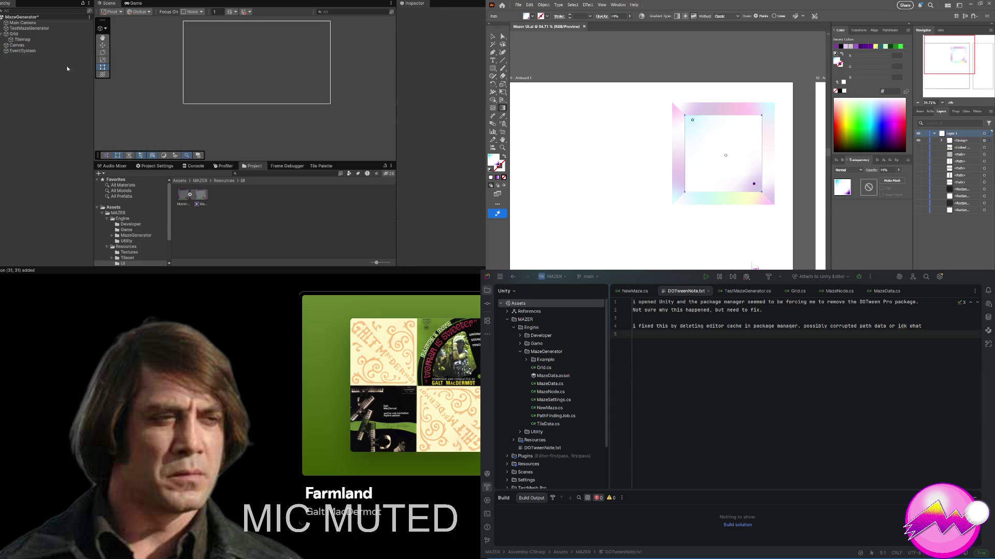
click(23, 45)
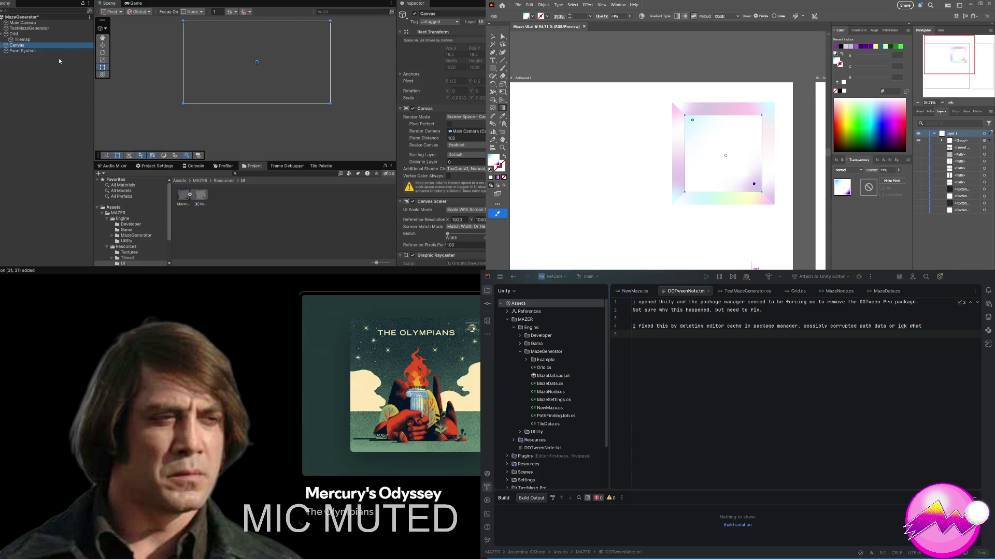
key(Delete)
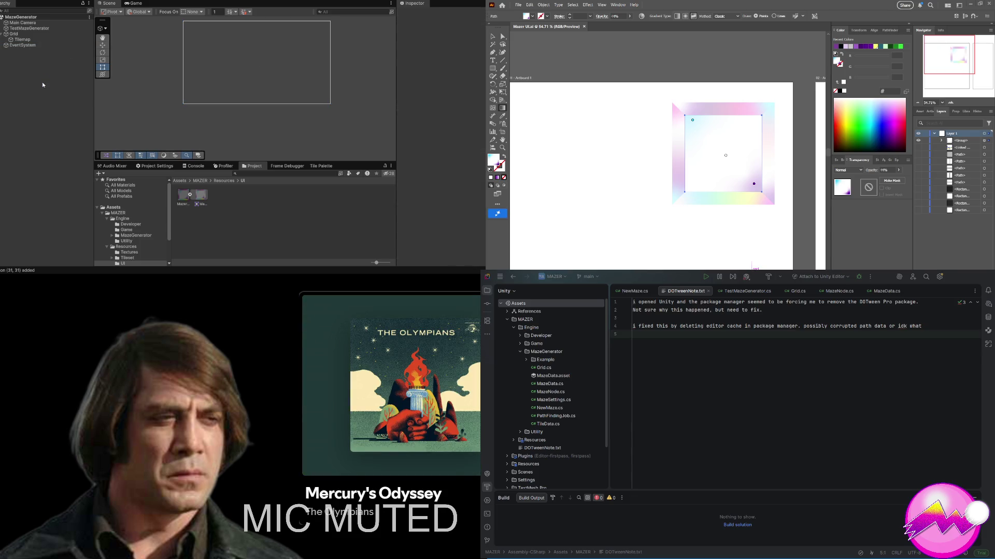
key(ctrl+s)
click(225, 182)
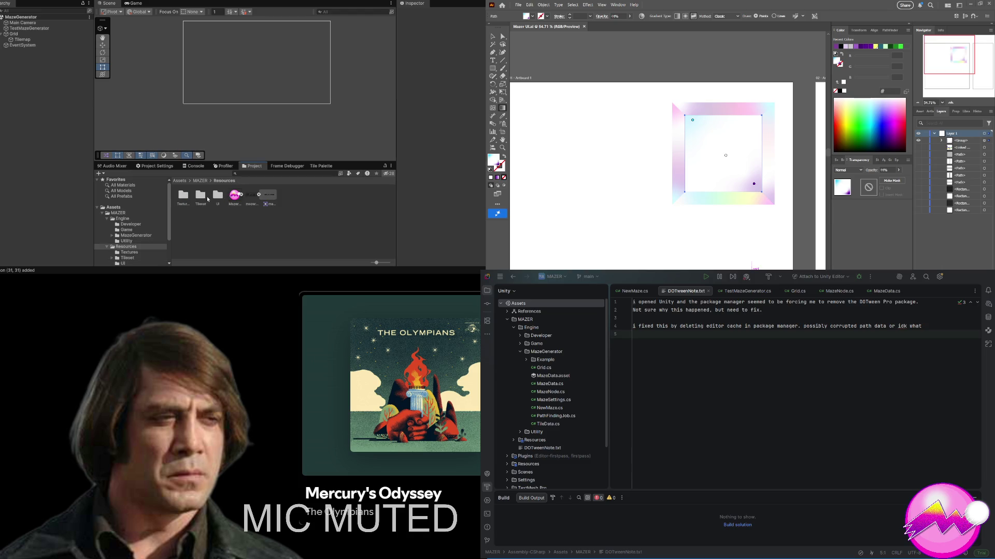
Step: Browse the Tileset and UI folders, then toggle artwork layer visibility in Illustrator
click(210, 199)
click(217, 199)
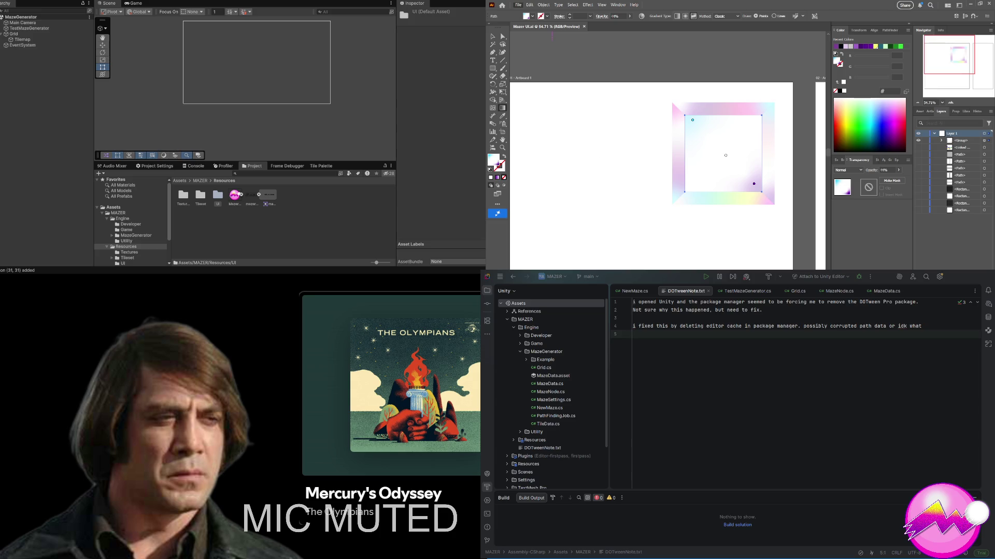
click(921, 153)
click(918, 155)
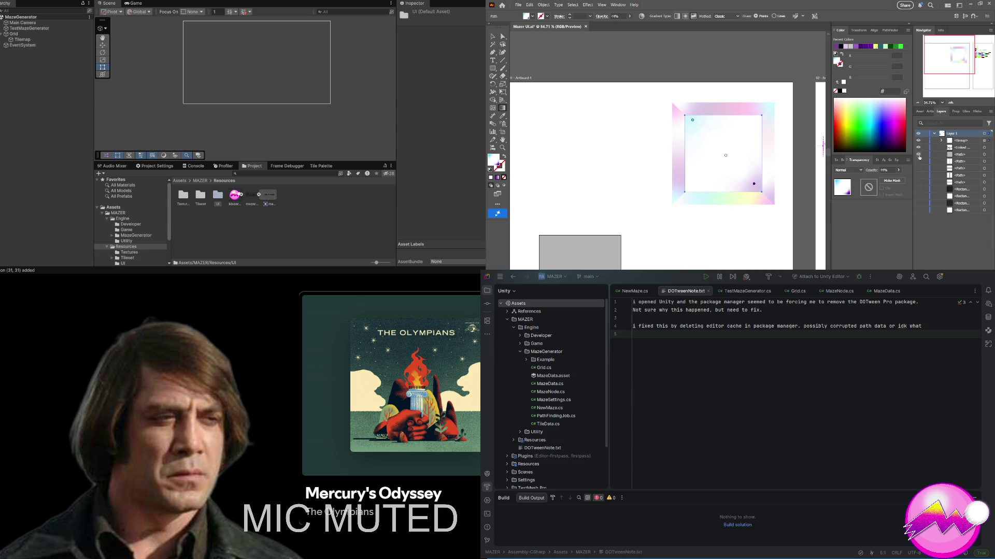
Step: Unhide the grey box's side and top panels, the dark square and both outlined rectangles
scroll(549, 176, down, 5)
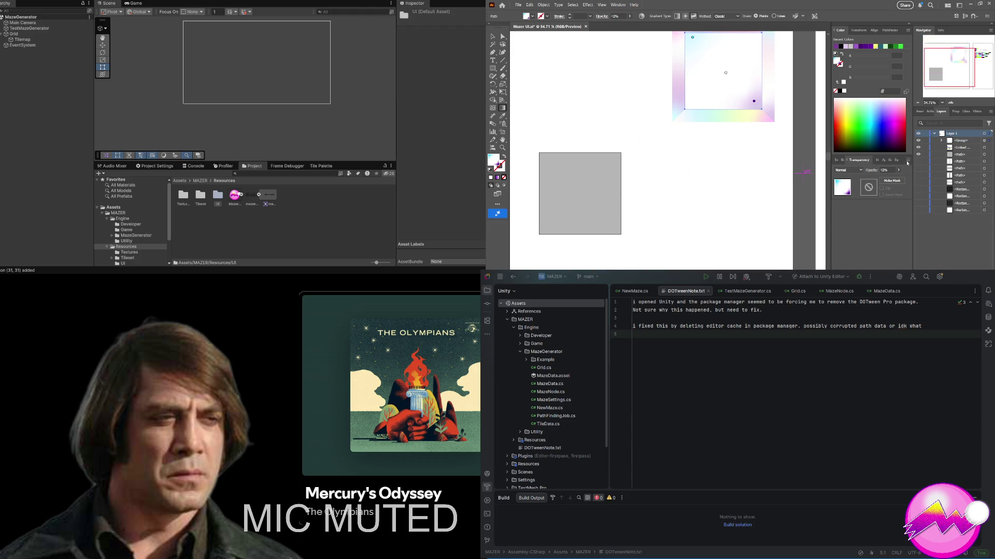
drag(917, 162, 919, 186)
click(919, 182)
click(919, 176)
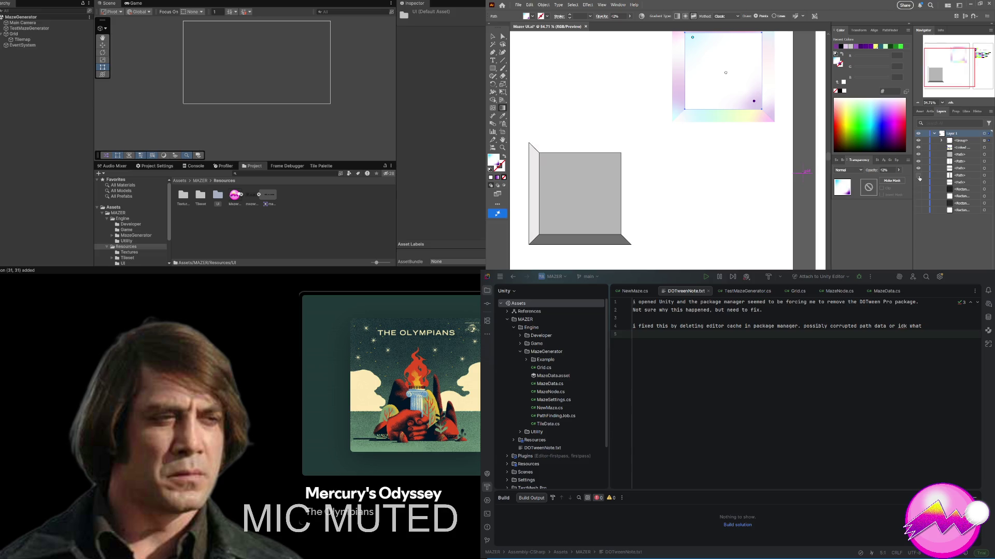
click(918, 176)
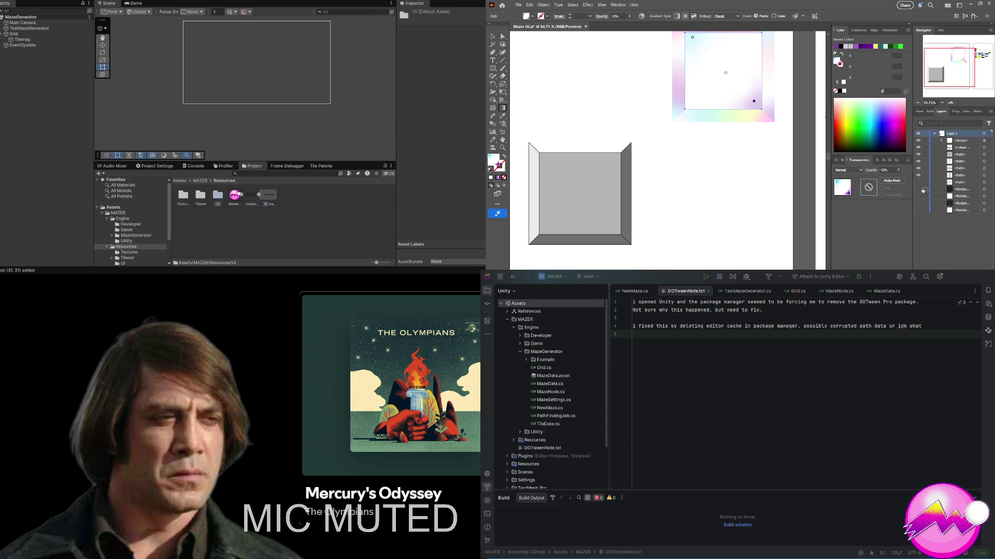
click(918, 190)
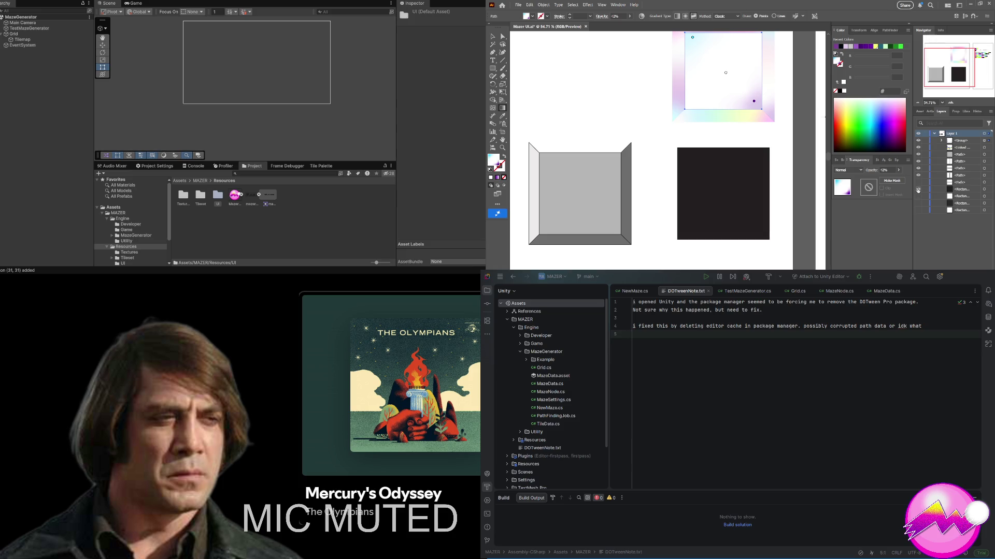
click(918, 182)
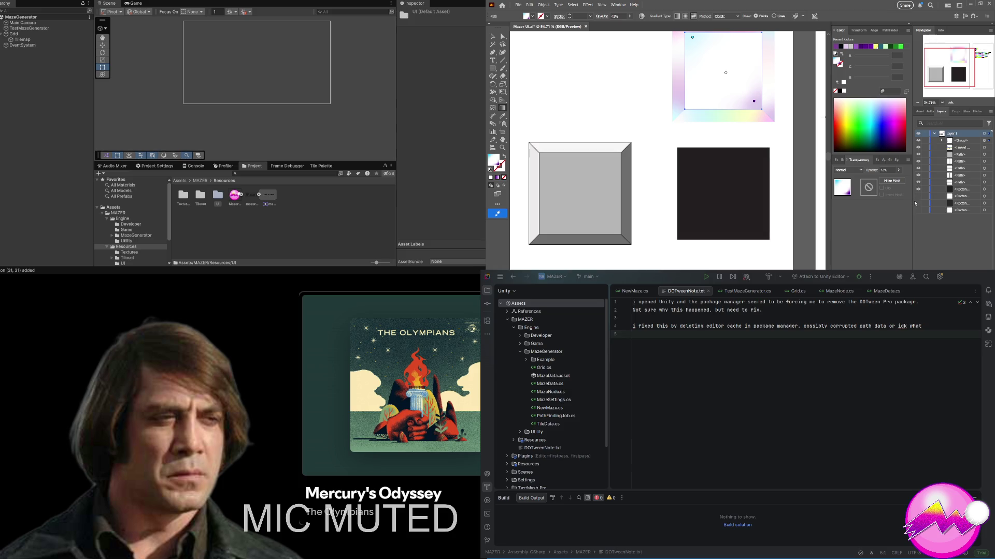
click(918, 196)
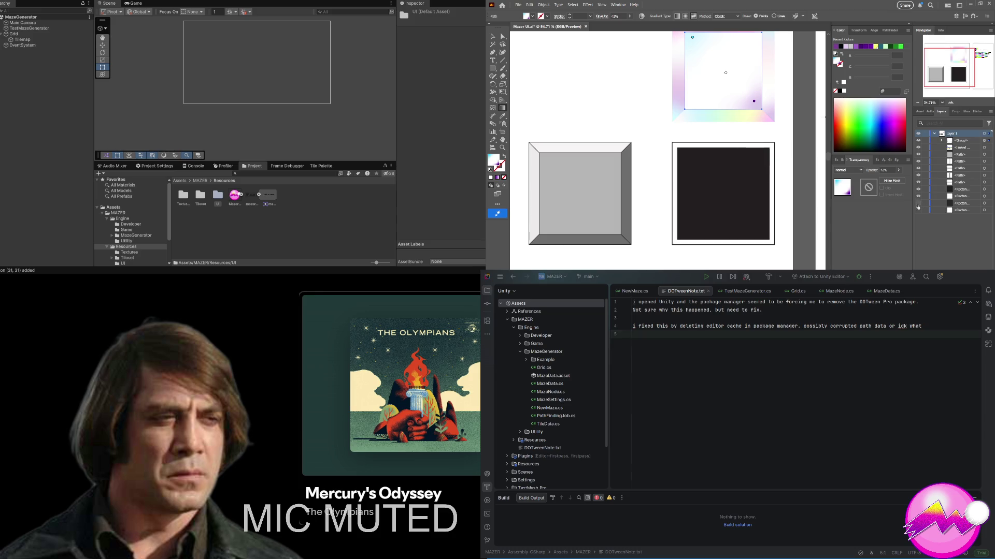
click(918, 212)
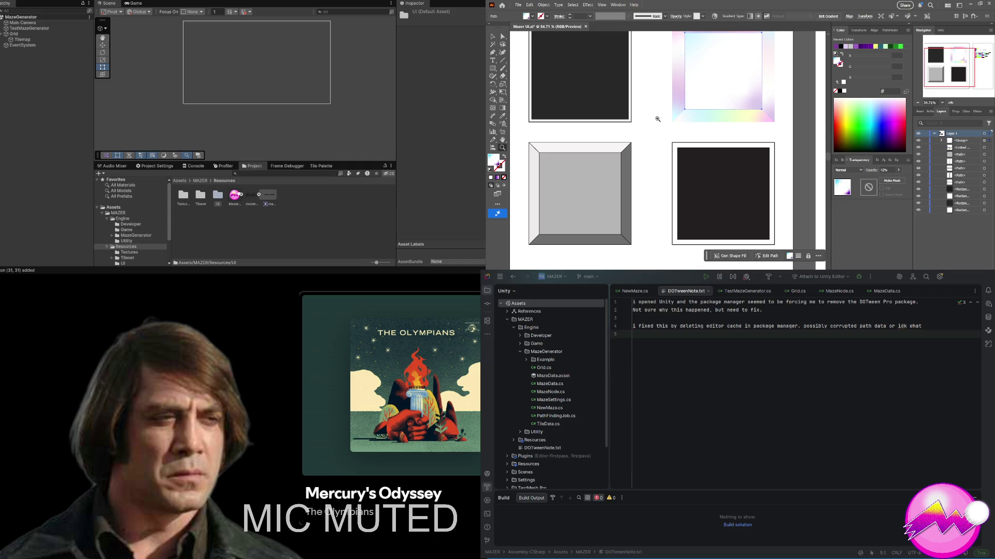
Step: Hide the Path and two Rectangle layers so only the dark bordered square stays visible
scroll(653, 119, down, 2)
drag(655, 128, 581, 107)
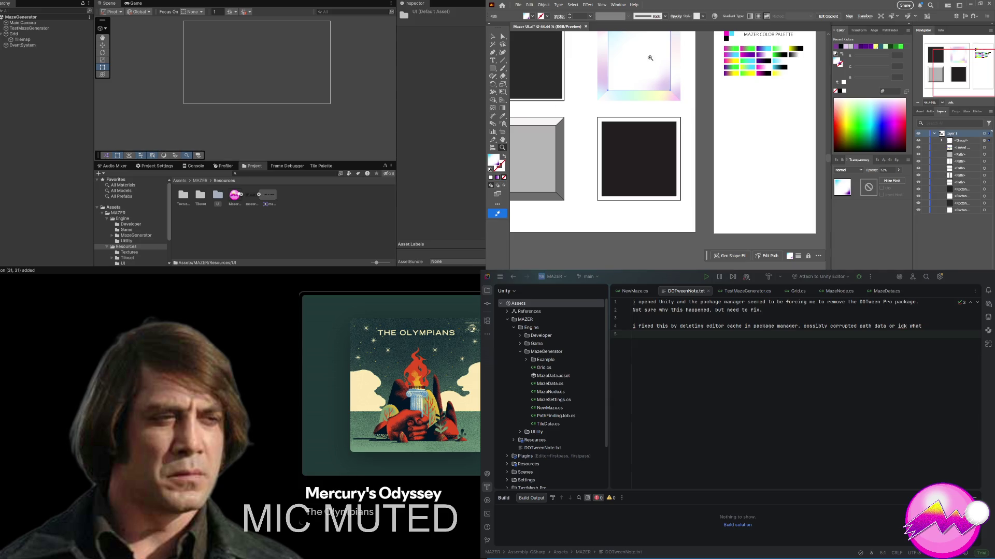
click(493, 38)
drag(920, 153, 920, 197)
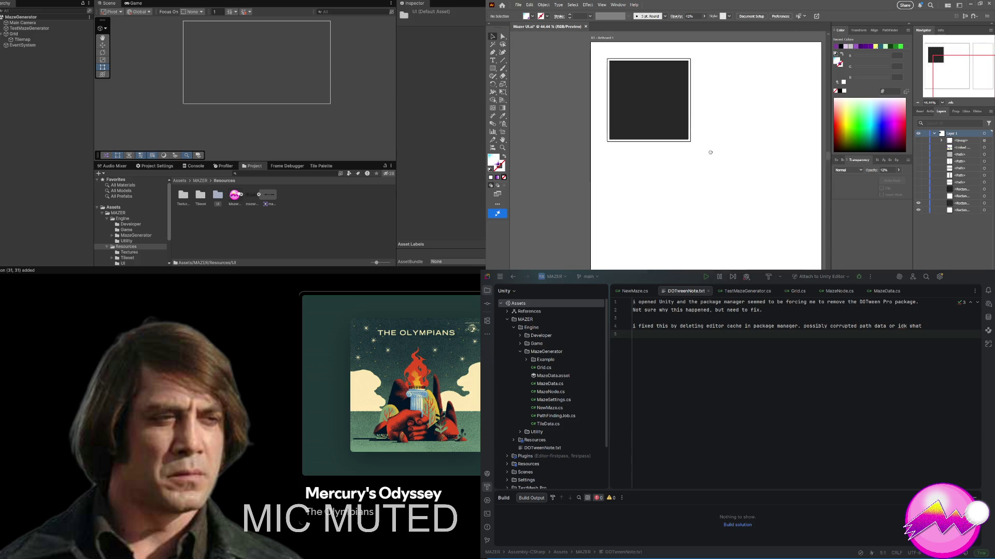
Step: Select the dark square and export it as a PNG into the Unity UI folder
click(684, 91)
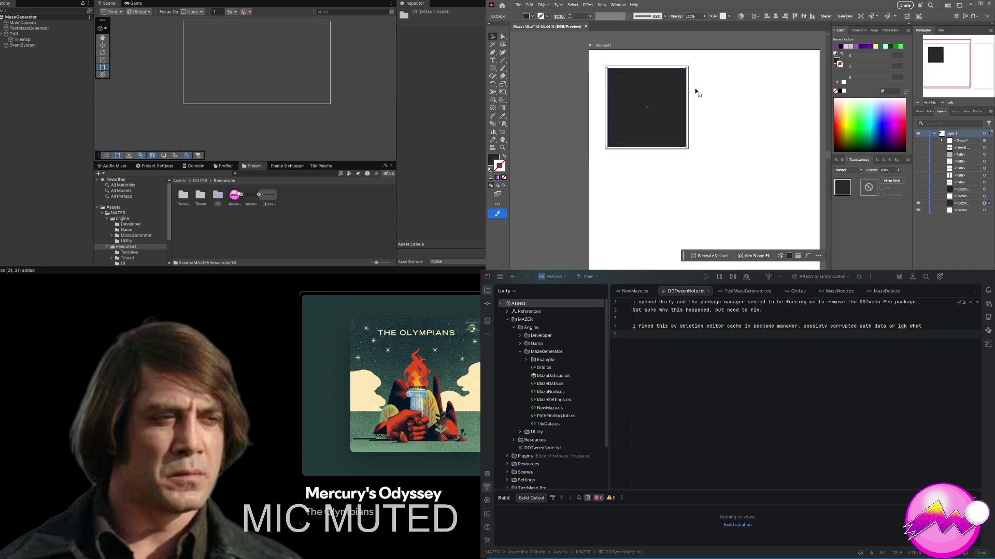
key(alt)
key(alt)
Step: Set Black UI Box to Single sprite mode at 300 Pixels Per Unit, then select the dark rectangle
double_click(222, 200)
click(181, 197)
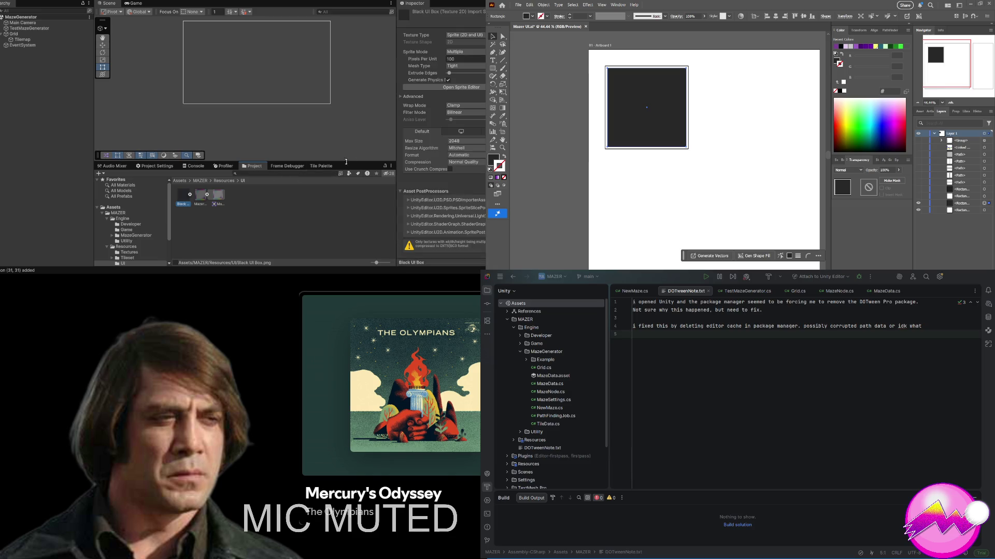
click(466, 52)
click(461, 59)
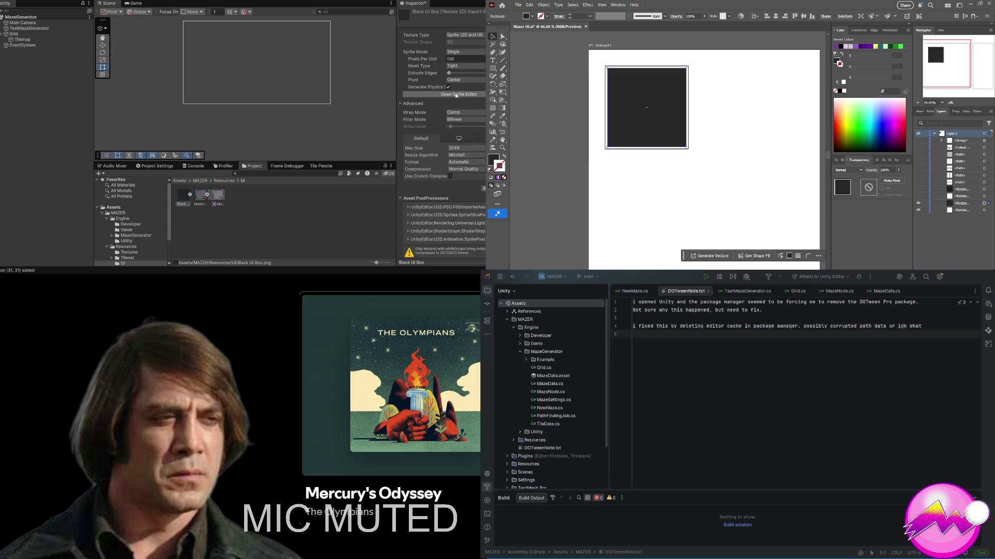
click(462, 59)
text(3)
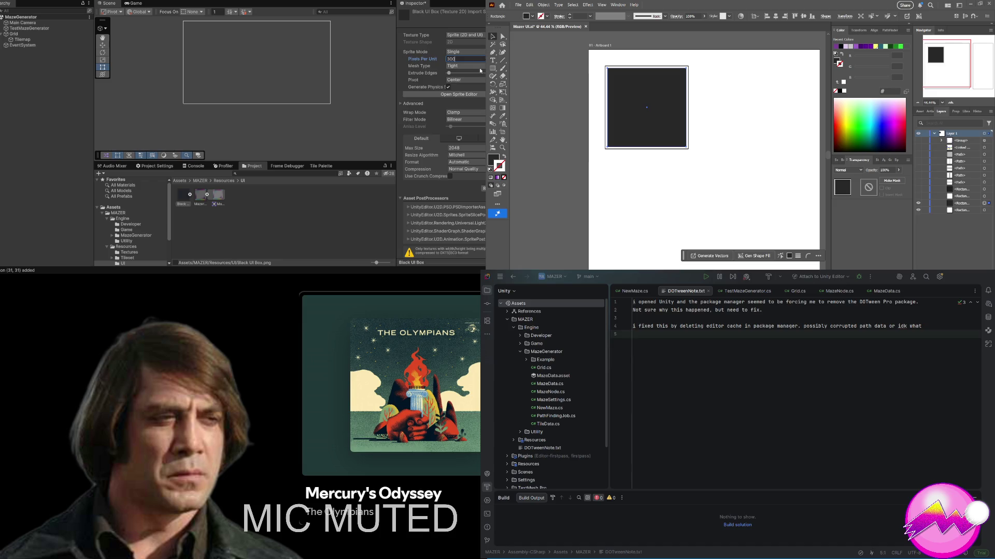
click(446, 96)
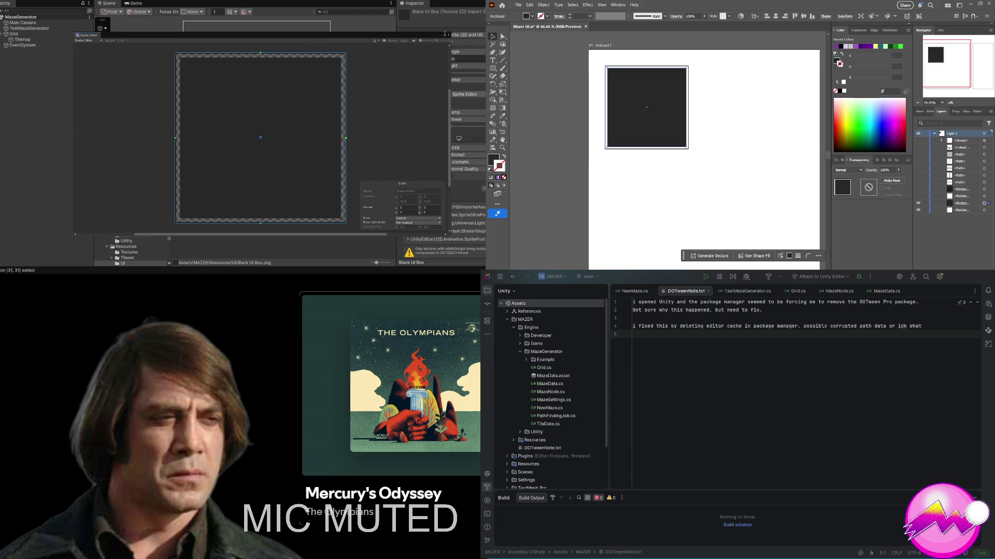
click(445, 34)
key(Return)
drag(575, 49, 605, 76)
drag(704, 169, 712, 167)
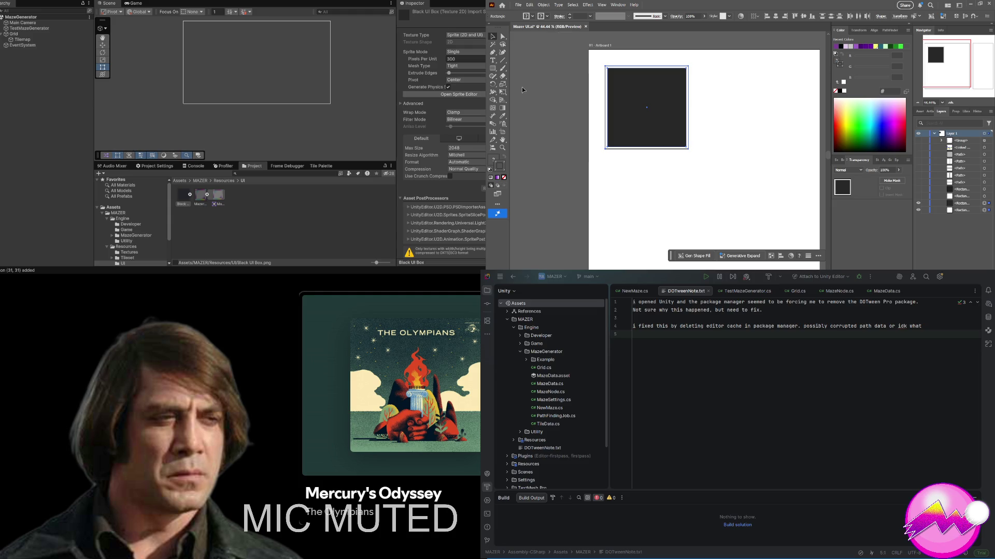
Step: Zoom in on the dark rectangle's edge path and reset it to white fill, black stroke
click(559, 152)
key(z)
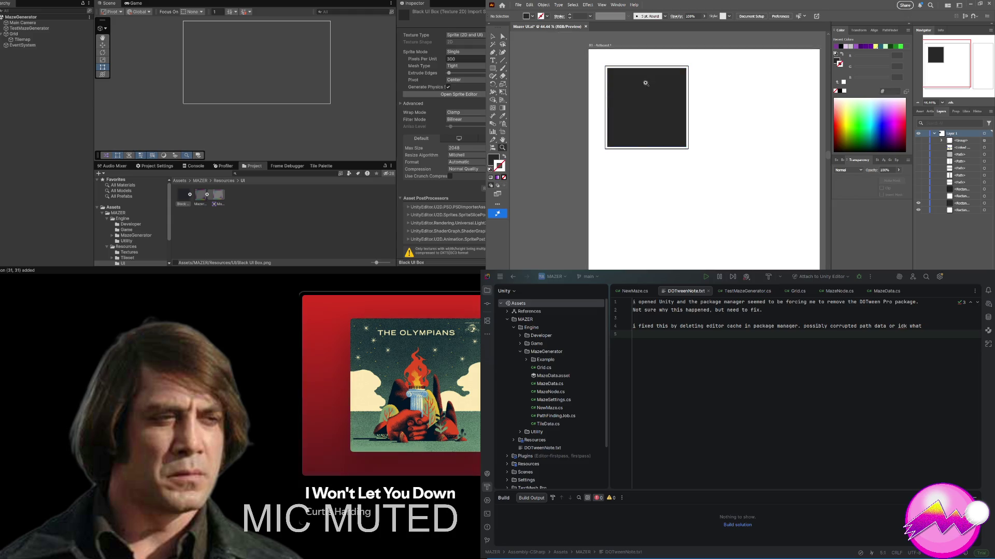
drag(644, 82, 712, 88)
key(a)
click(574, 141)
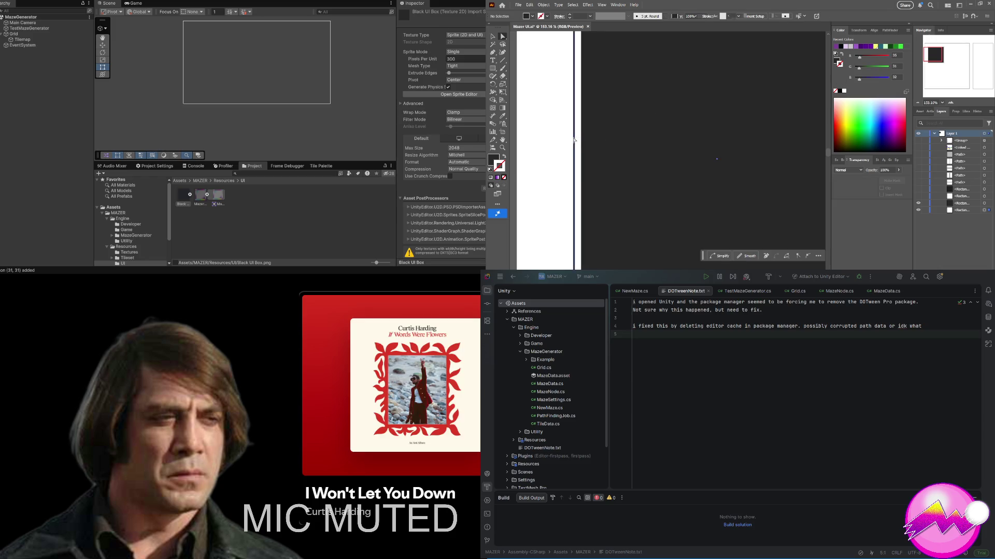
click(493, 160)
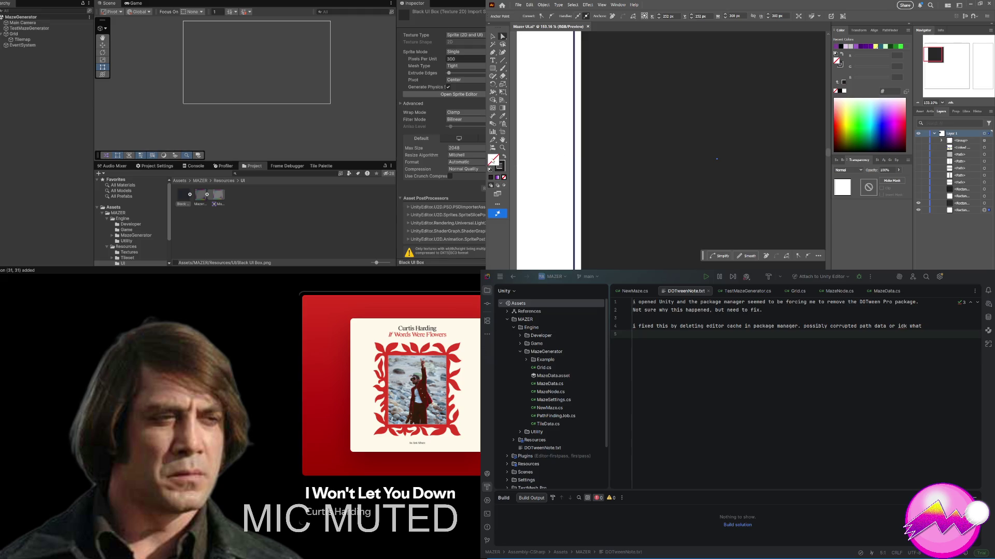
key(d)
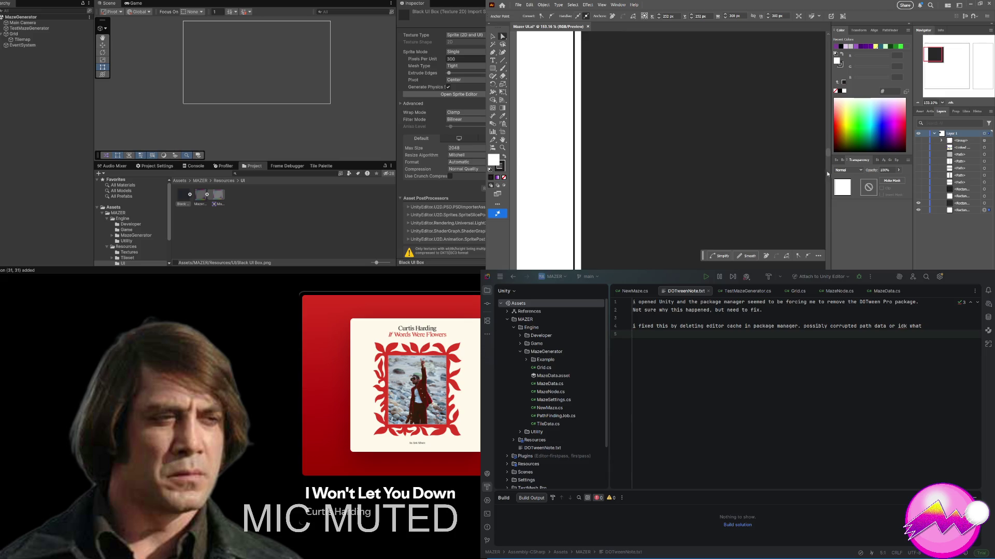
Step: Select the box artwork, save the Mazer UI document, and switch back to Unity
click(643, 168)
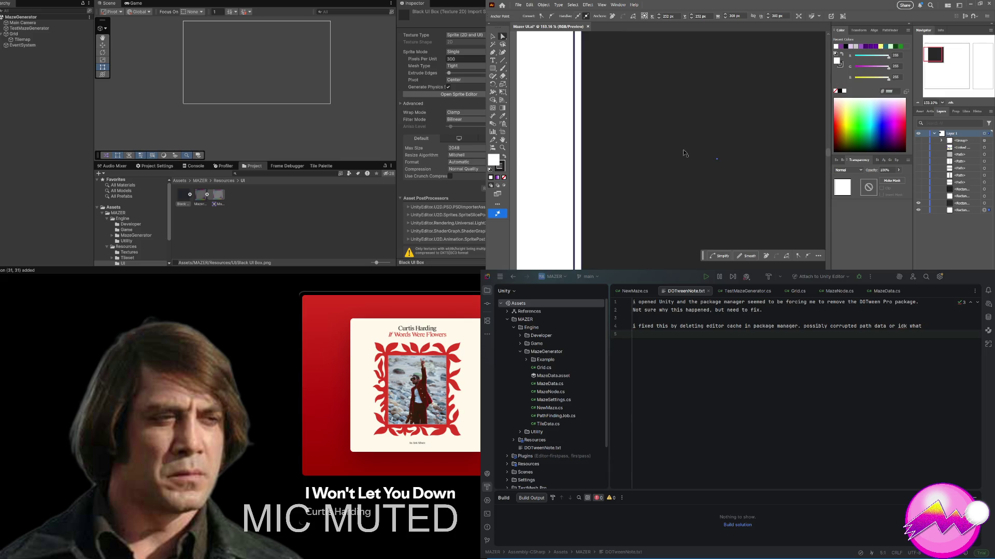
key(ctrl+s)
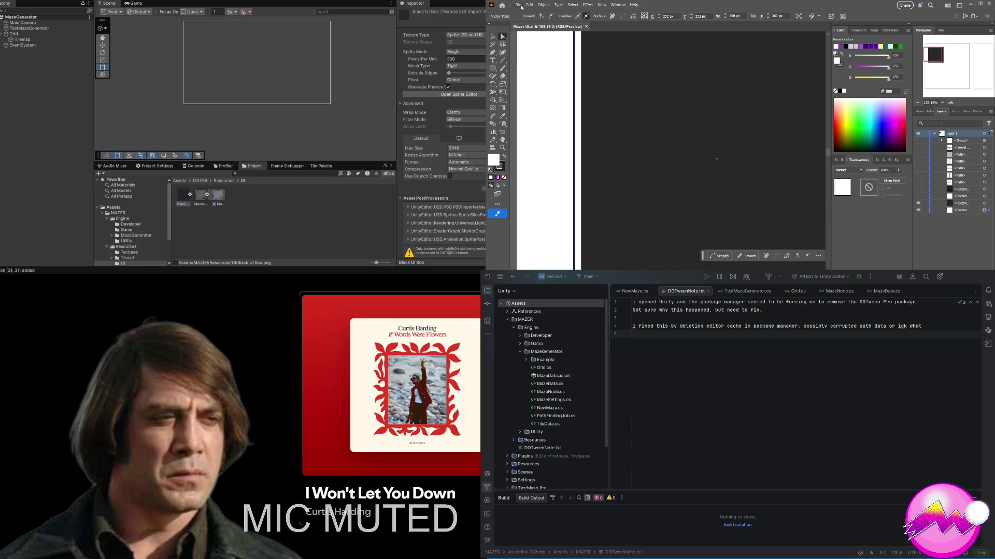
click(521, 7)
click(330, 268)
Step: Give the Black UI Box sprite 48-pixel borders on all four sides, apply, and close the Sprite Editor
click(178, 200)
click(459, 95)
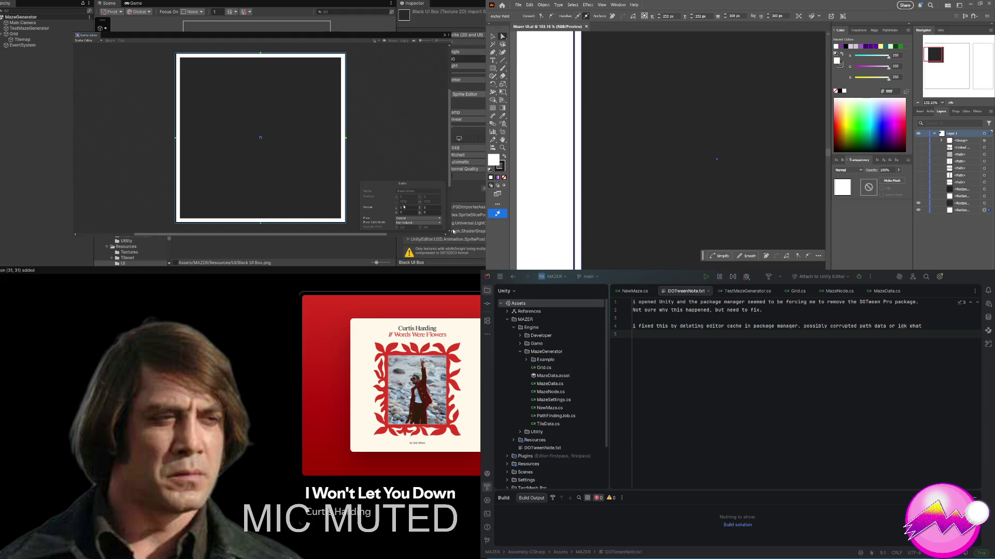
text(63)
key(BackSpace)
text(45)
key(BackSpace)
key(BackSpace)
key(BackSpace)
text(8)
text(48)
key(Tab)
key(Tab)
text(48)
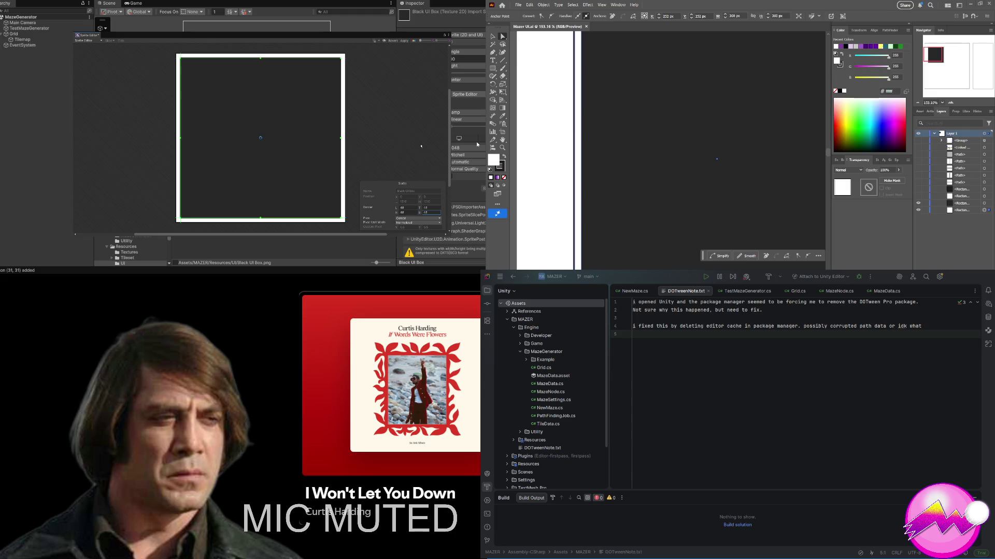
click(403, 41)
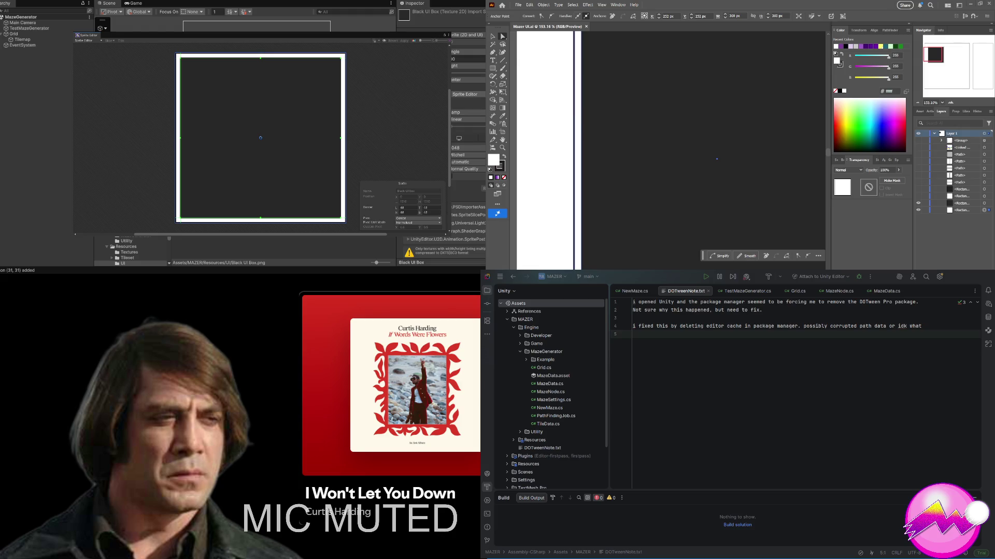
middle_click(86, 35)
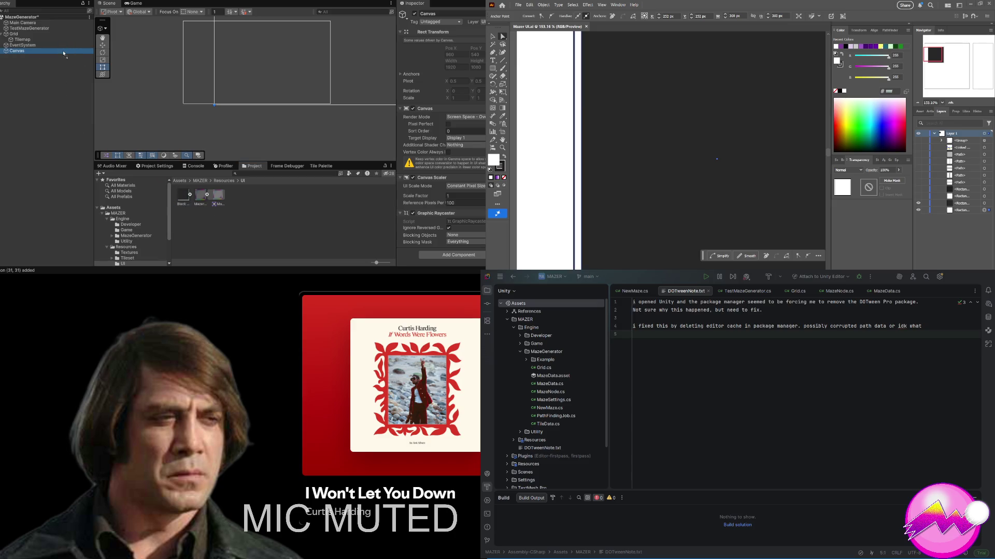
Step: Undo the Black UI Box sprite dropped on the Canvas and add a UI Image child instead
drag(63, 53, 64, 53)
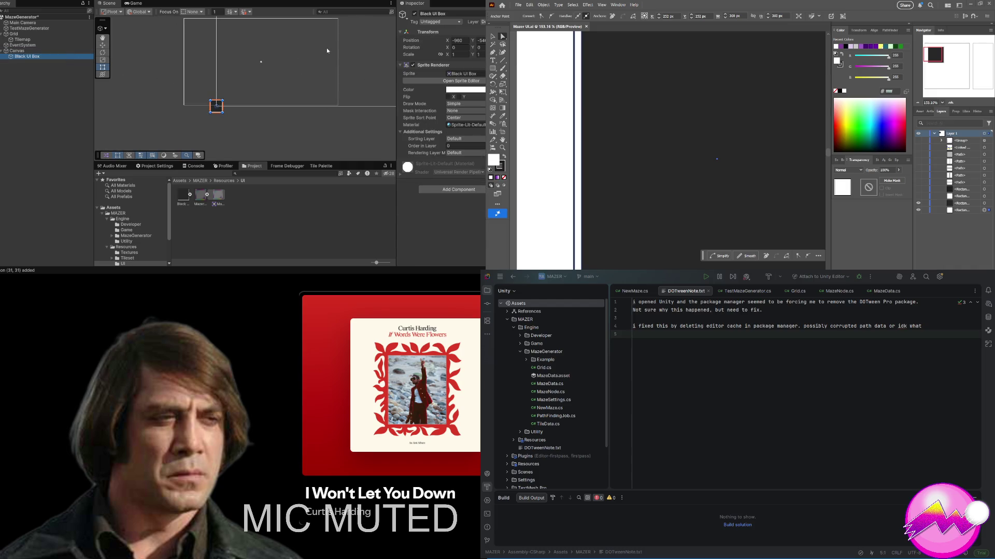
key(ctrl+z)
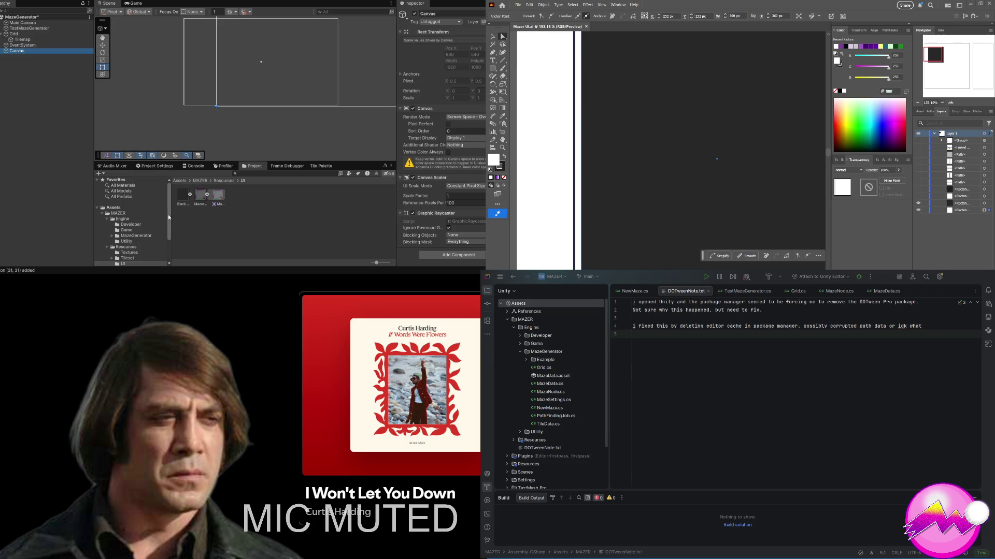
click(185, 200)
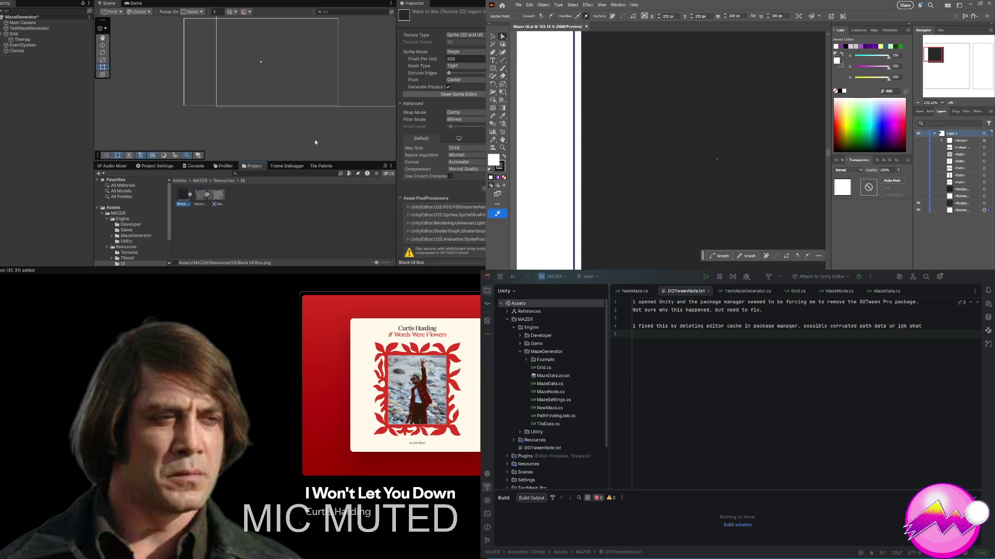
click(16, 51)
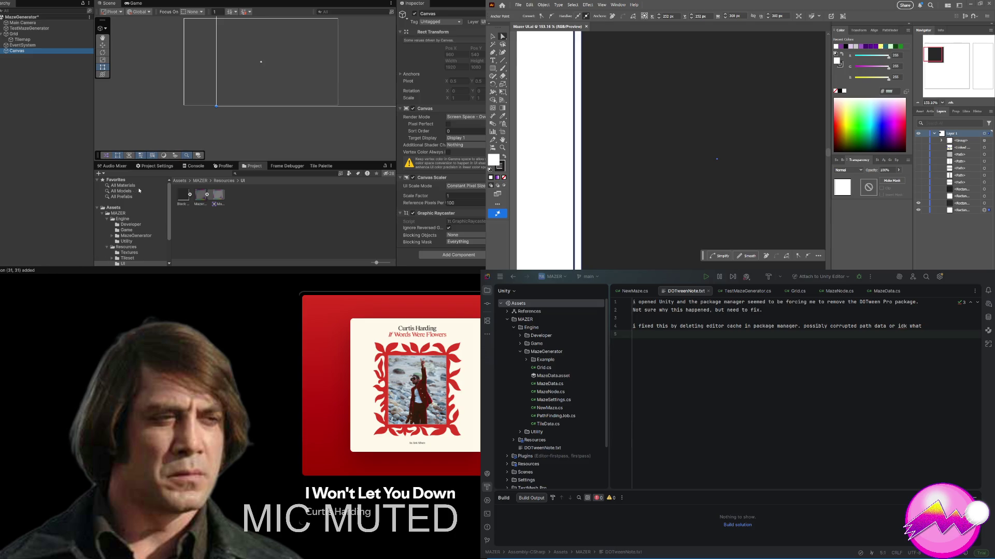
click(148, 156)
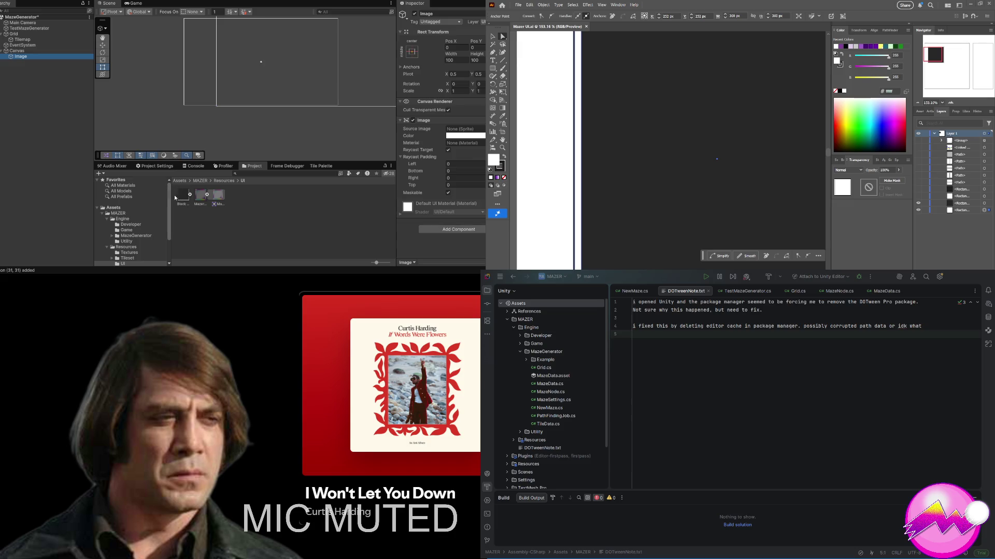
Step: Assign Black UI Box as the Image's source sprite and stretch the Image across the Canvas
mouse_move(184, 202)
mouse_down()
mouse_move(327, 143)
mouse_move(463, 136)
mouse_up()
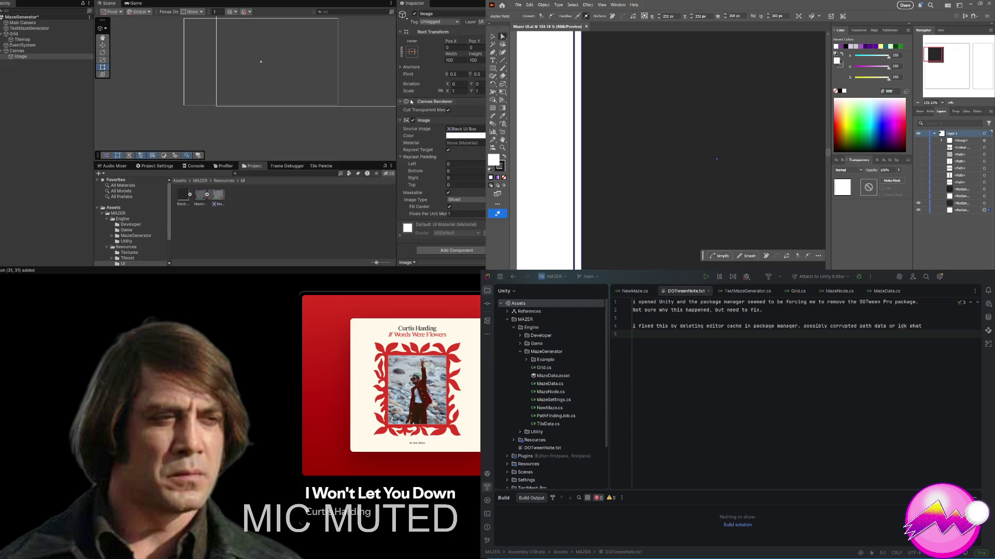
click(136, 3)
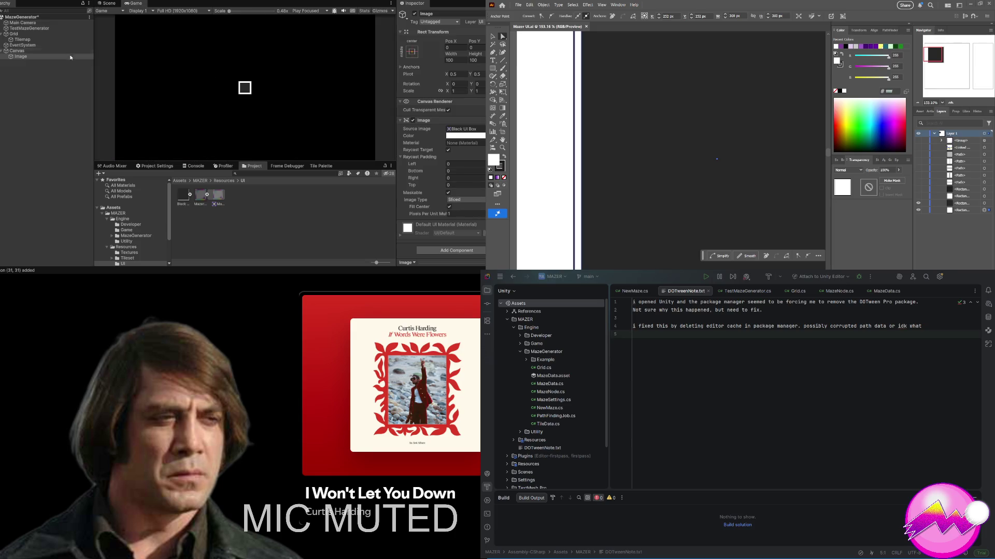
click(17, 51)
click(21, 57)
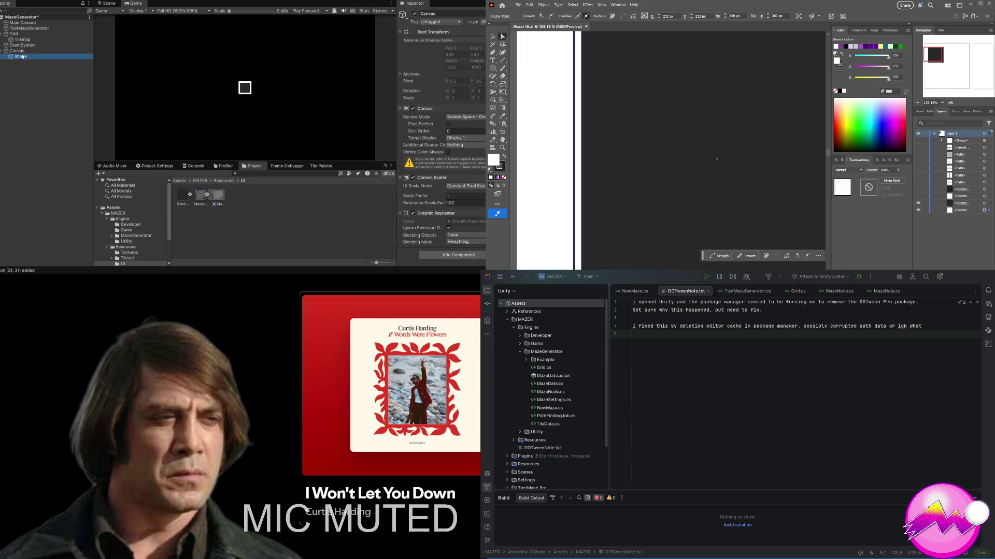
click(456, 60)
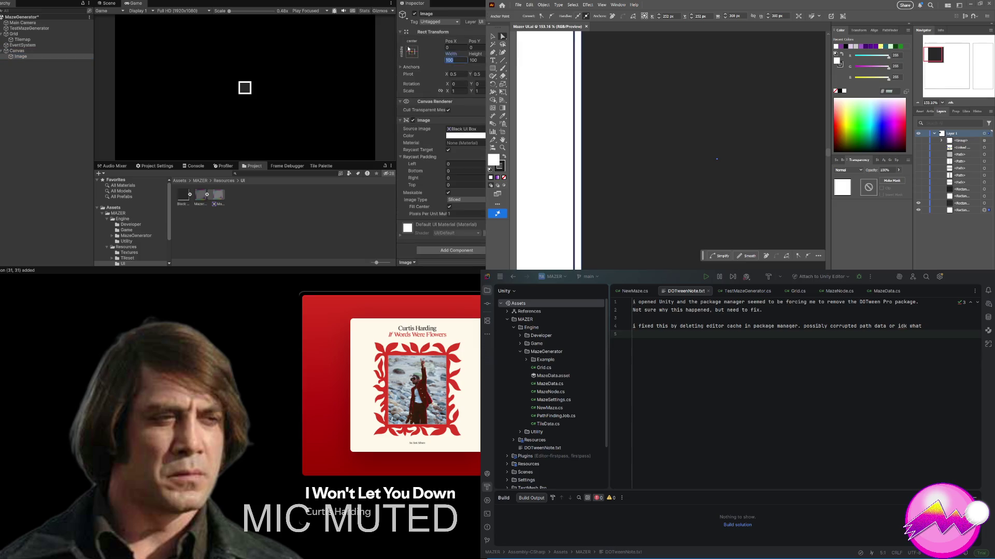
key(Return)
alt+click(412, 51)
Step: Set the Image's Left and Right insets to 320 and Top and Bottom to 160
click(463, 47)
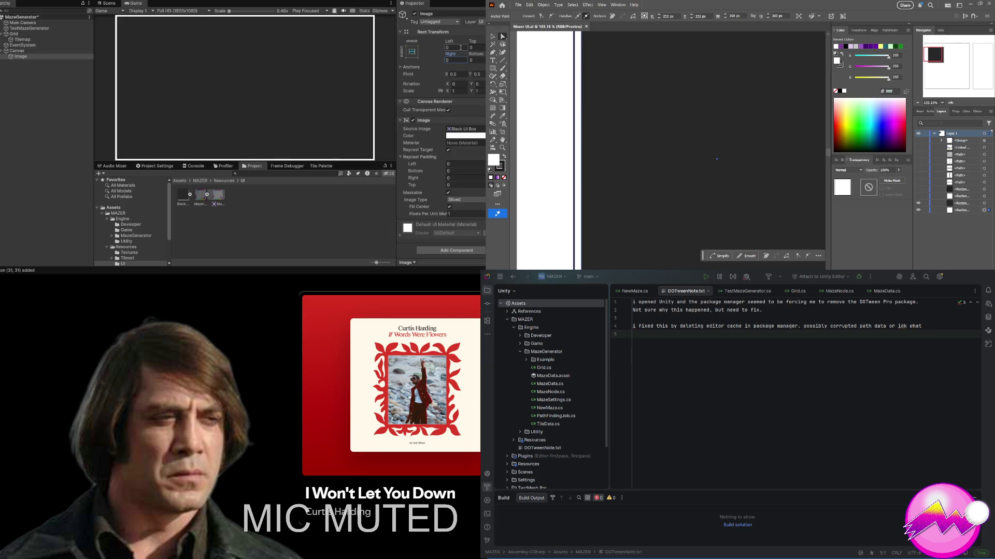
text(320)
key(Tab)
text(320)
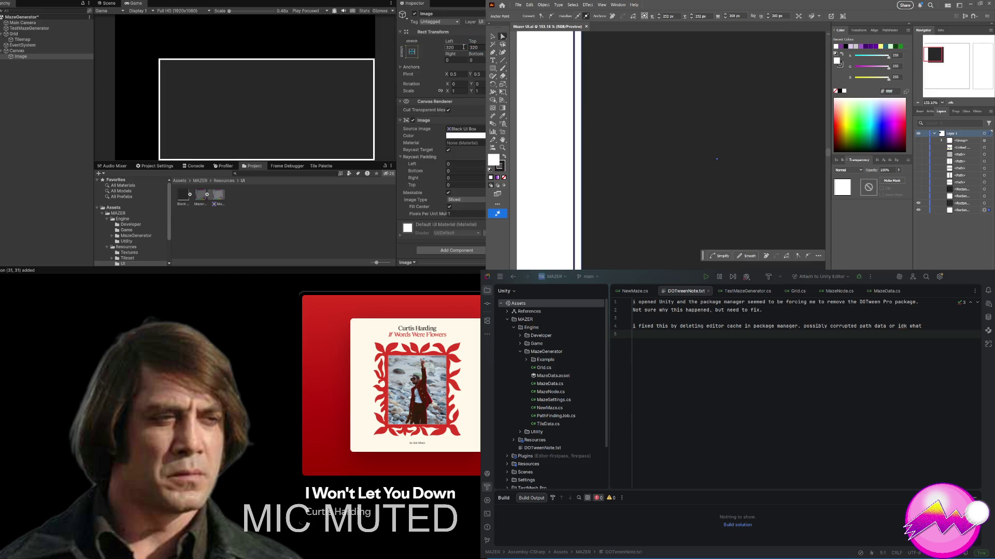
text(160)
key(Tab)
text(320)
key(Tab)
text(160)
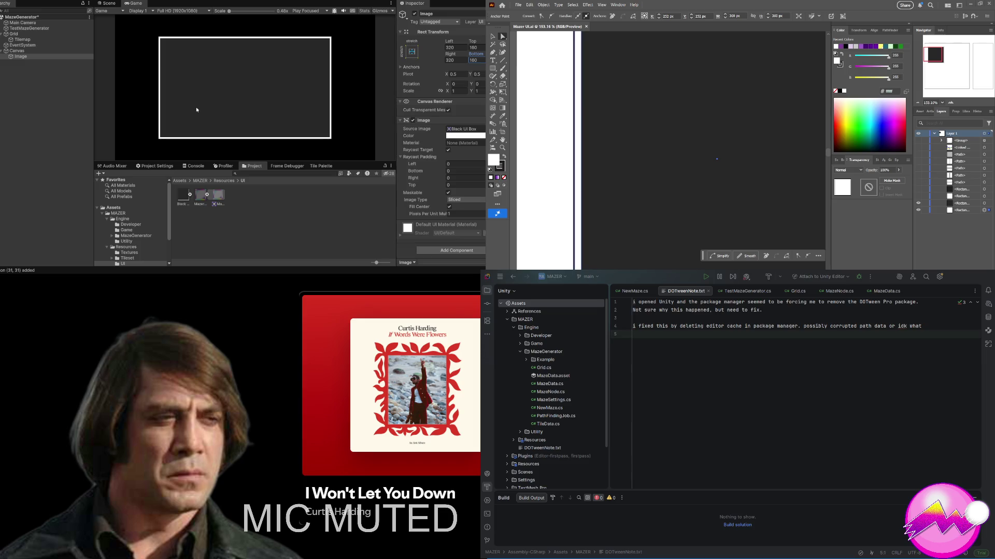
click(200, 194)
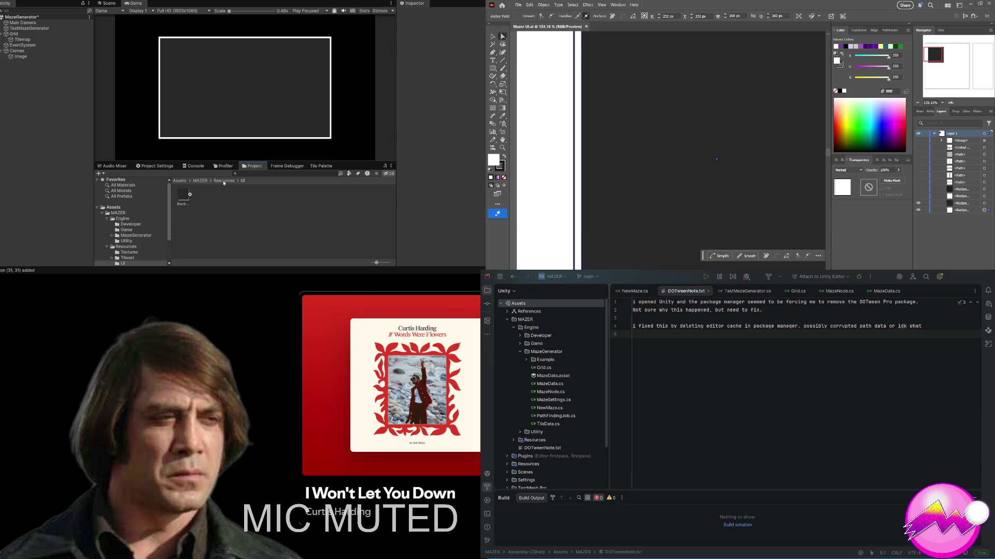
Step: Add a new Shader Graph asset in the UI folder and name it 'UI Container Shader Graph'
click(211, 198)
key(BackSpace)
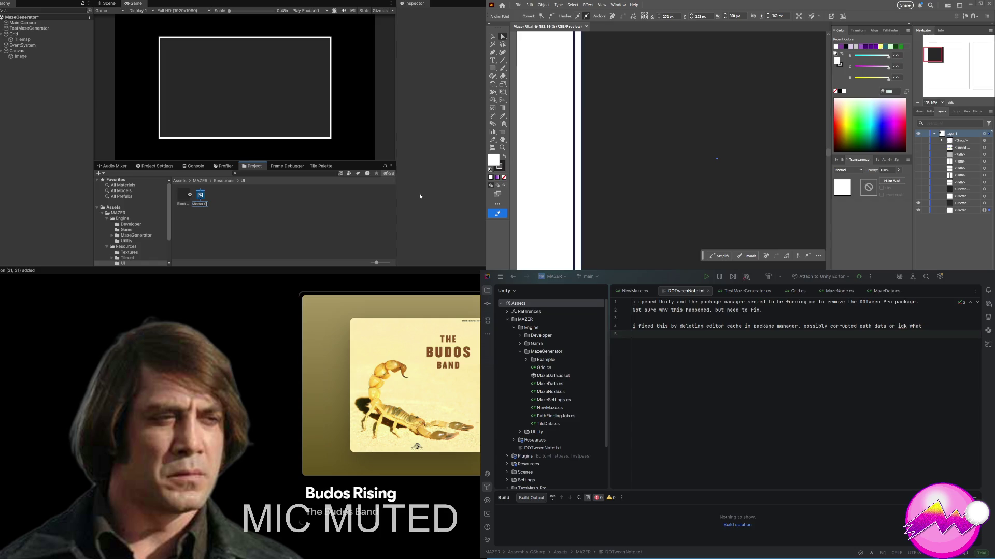
text(ph)
key(Return)
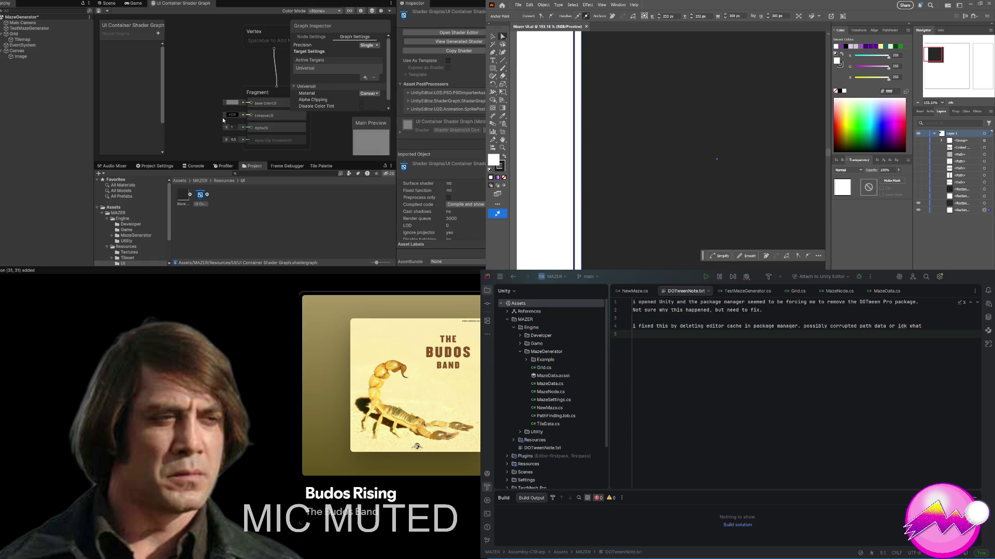
Step: Add a Texture2D property named _MainTex to the blackboard and select it to view its settings
scroll(215, 117, down, 5)
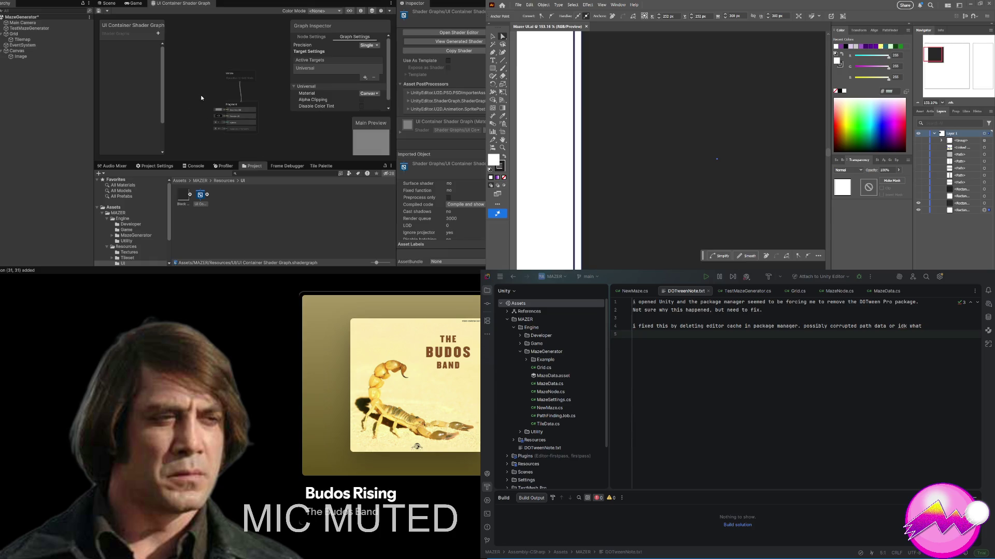
drag(183, 104, 223, 96)
scroll(190, 117, up, 5)
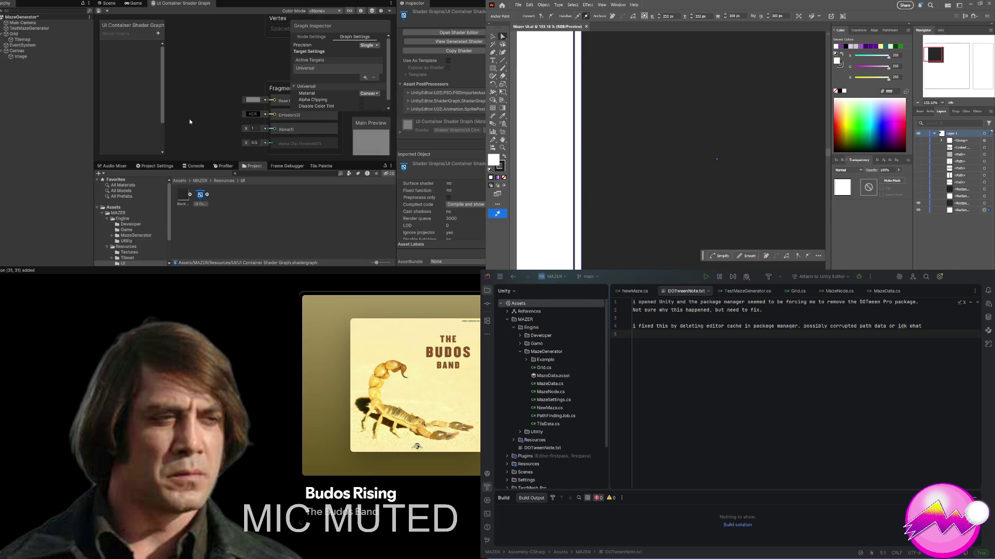
scroll(245, 107, down, 1)
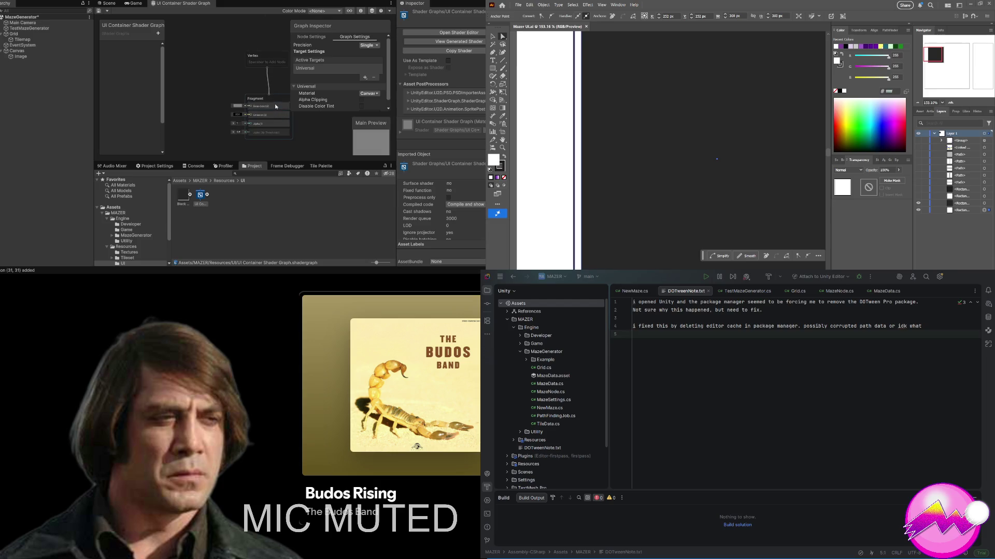
scroll(278, 105, up, 2)
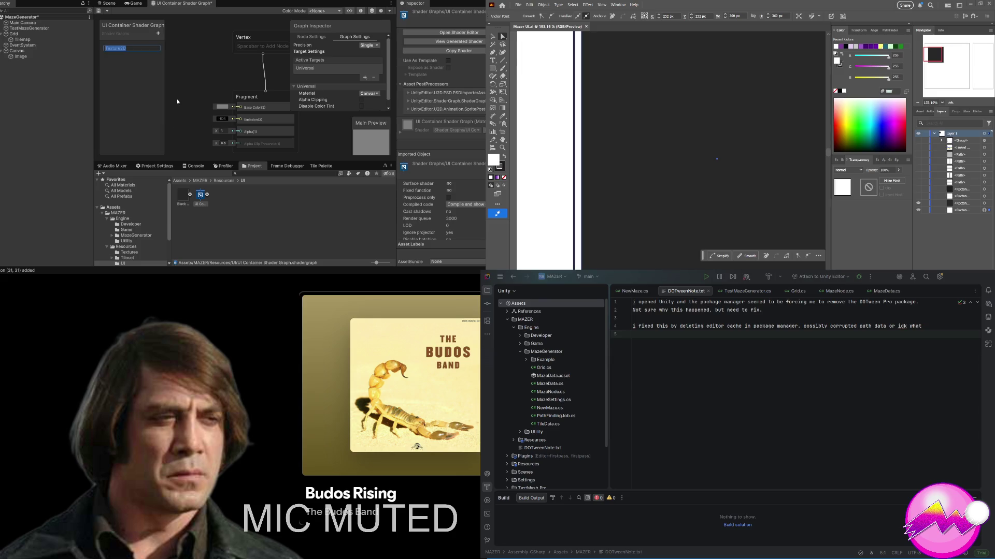
key(BackSpace)
text(ainTex)
key(Return)
click(121, 50)
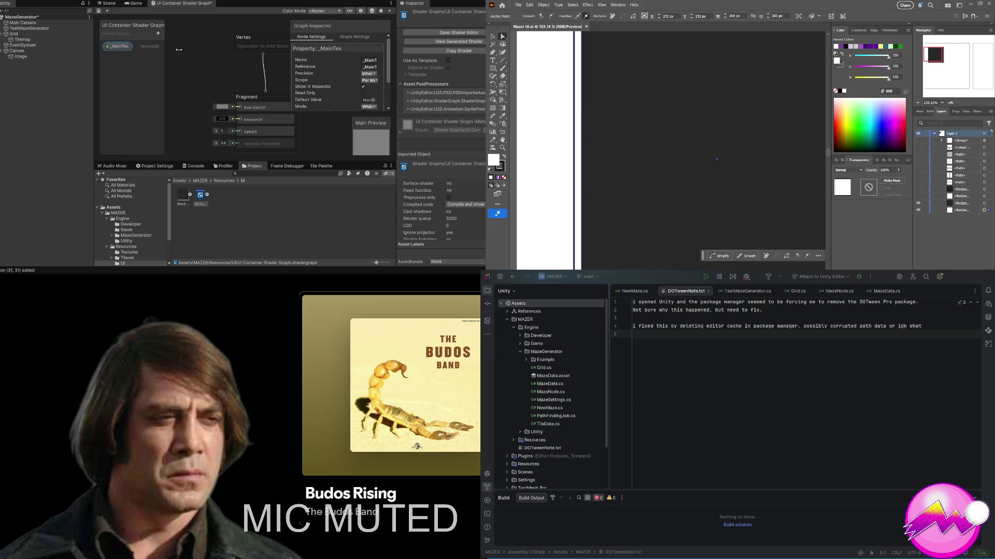
Step: Widen the settings panel and name a new asset in the UI folder
scroll(340, 95, down, 3)
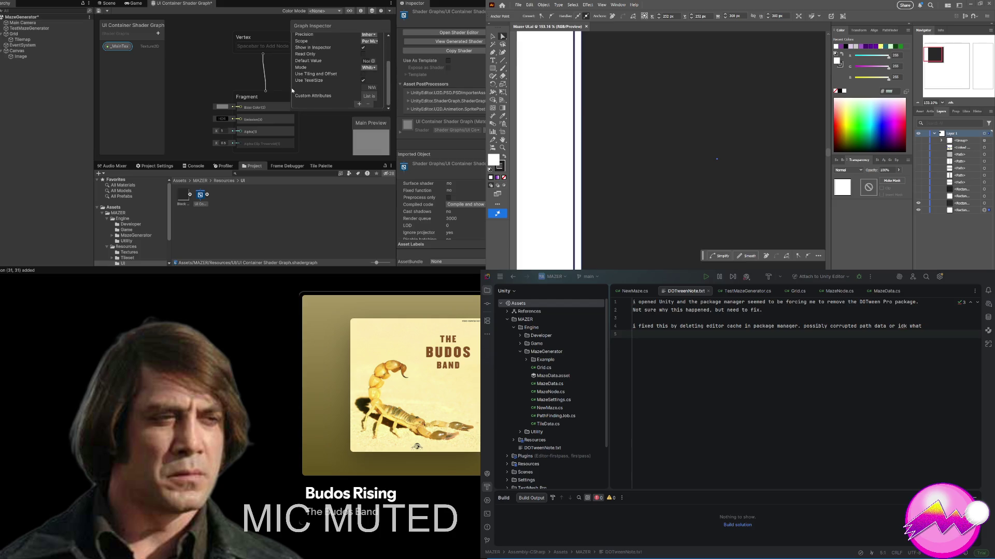
drag(290, 91, 273, 91)
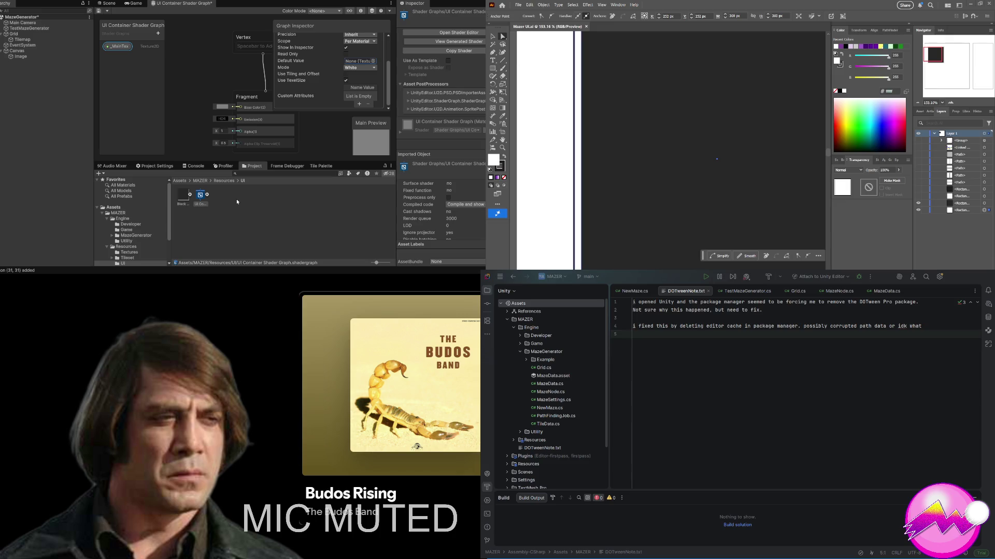
click(236, 197)
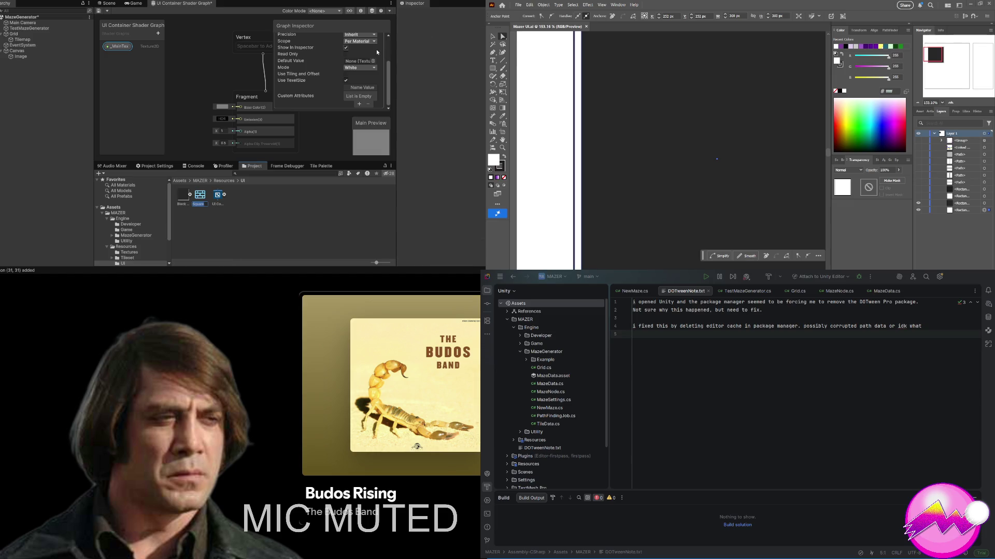
text(B)
key(BackSpace)
text(ite)
text( Sc)
text(are)
key(Return)
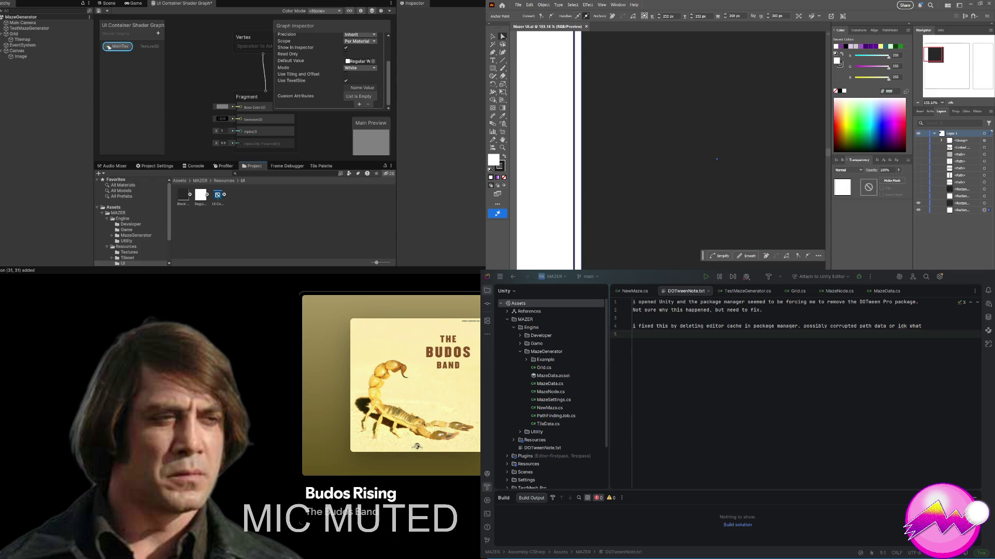
Step: Widen the graph panel on both sides and move the Vertex and Fragment blocks lower and right
scroll(184, 100, down, 1)
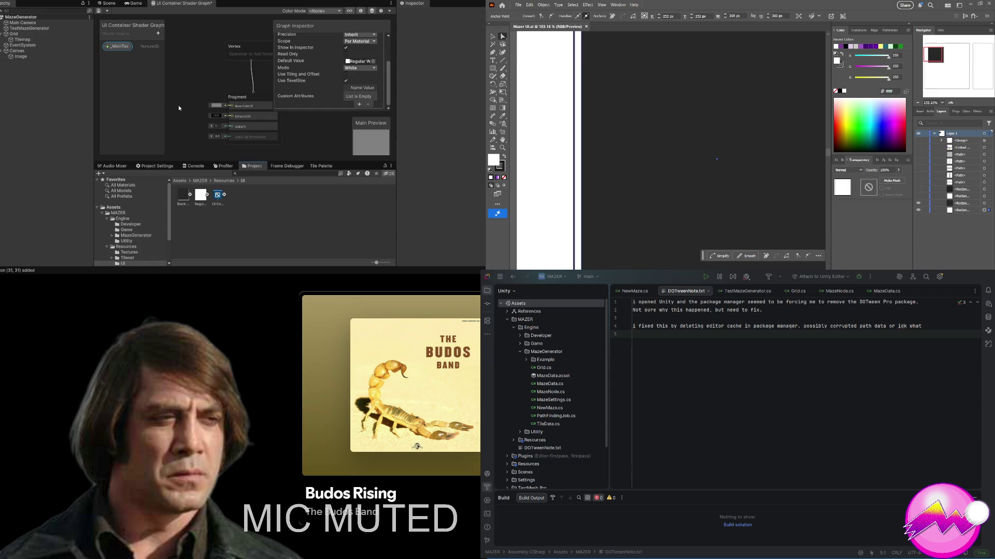
click(197, 84)
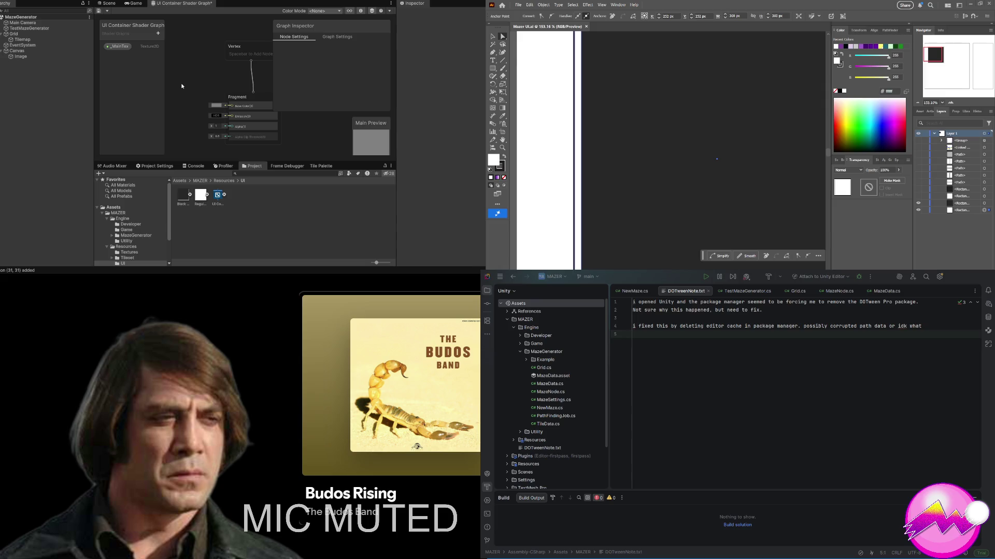
scroll(197, 116, down, 2)
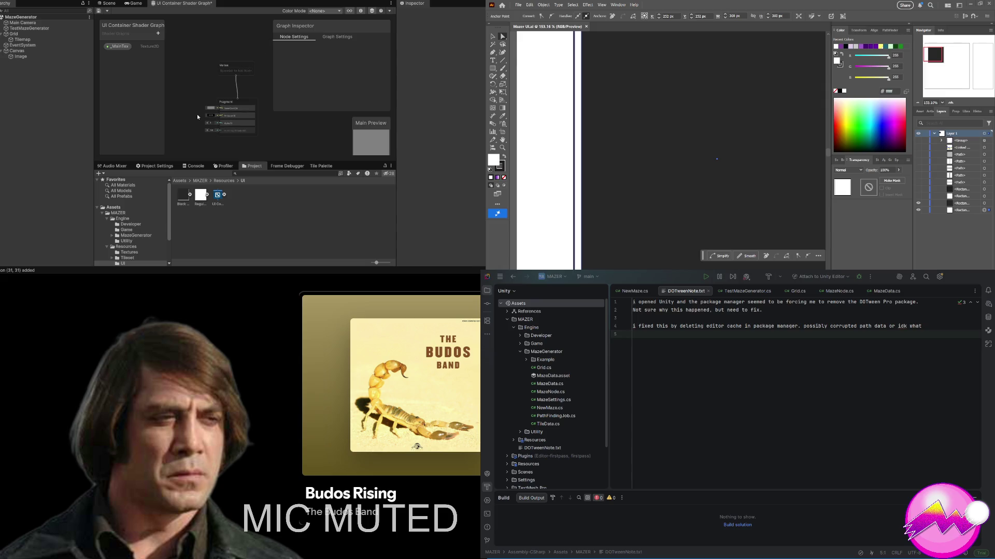
mouse_move(181, 118)
mouse_down()
mouse_move(210, 99)
mouse_move(207, 90)
mouse_move(177, 91)
mouse_move(204, 61)
mouse_up()
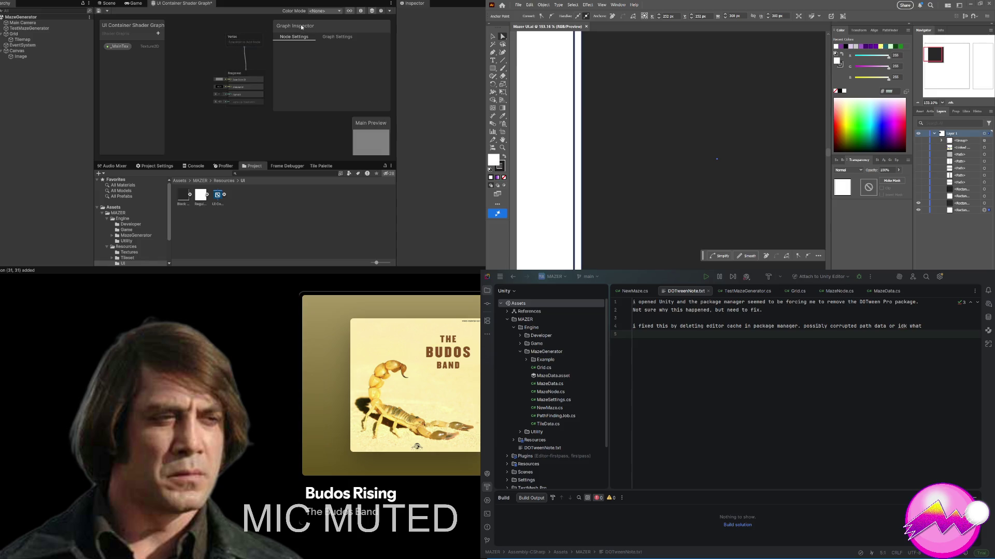
drag(396, 19, 419, 20)
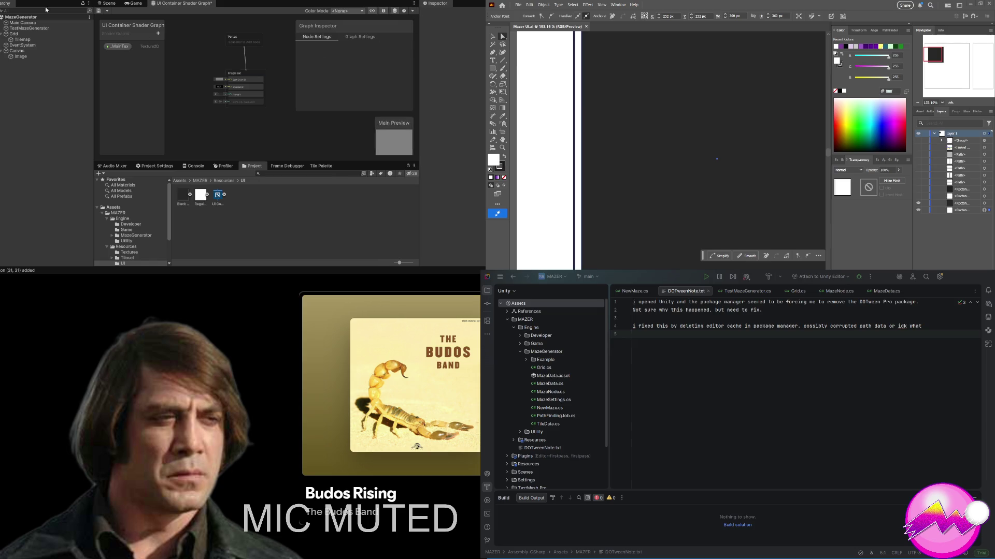
drag(92, 37, 69, 37)
mouse_move(208, 37)
mouse_down()
mouse_move(243, 54)
mouse_move(228, 95)
mouse_move(239, 112)
mouse_move(258, 111)
mouse_move(216, 82)
mouse_move(232, 99)
mouse_up()
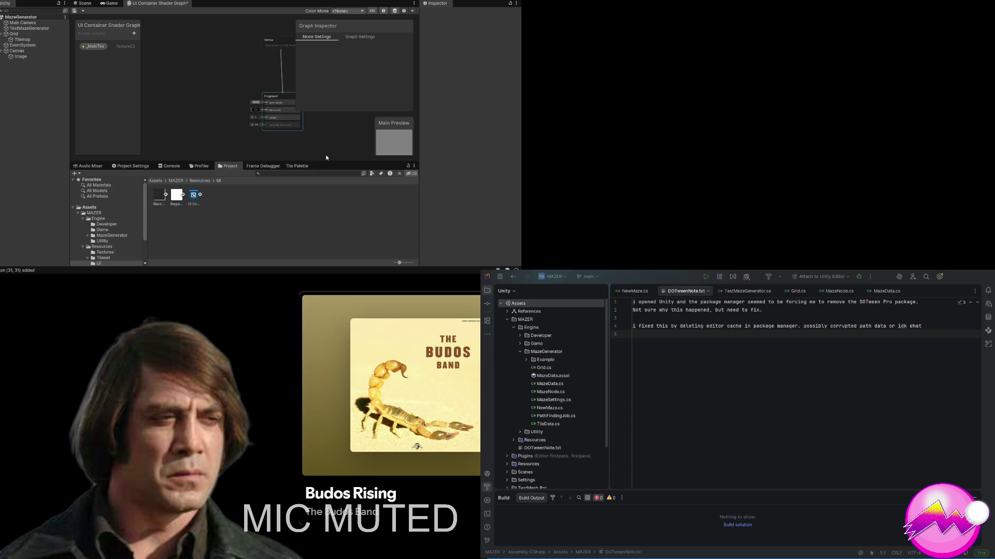
key(ctrl+z)
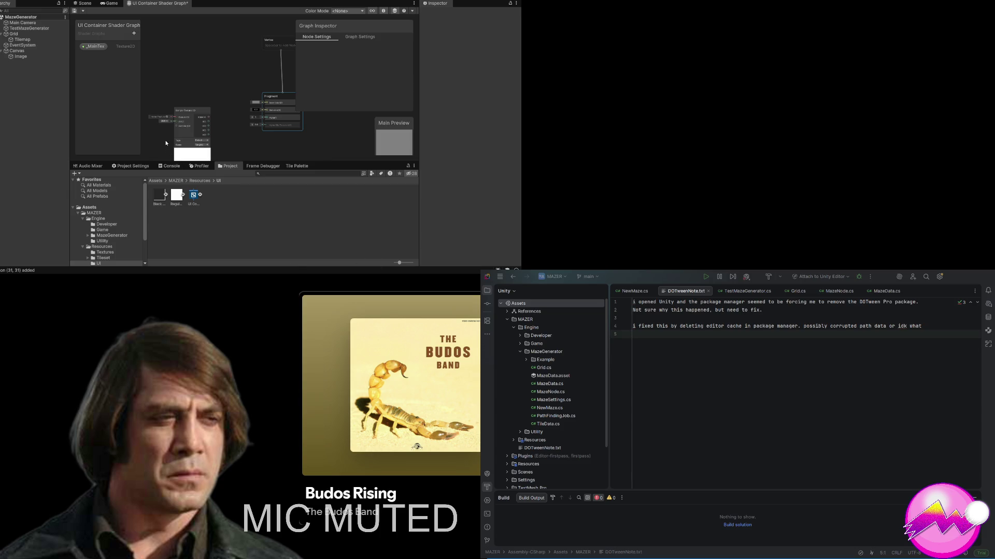
Step: Scroll and pan so the Sample Texture 2D node and its gradient preview are fully visible
scroll(152, 145, up, 5)
scroll(177, 135, down, 3)
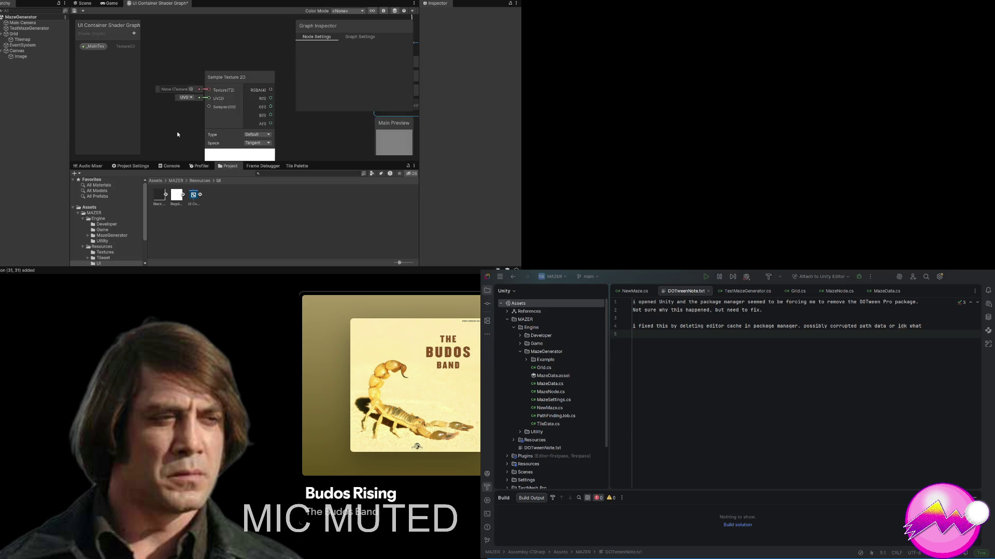
scroll(177, 135, down, 1)
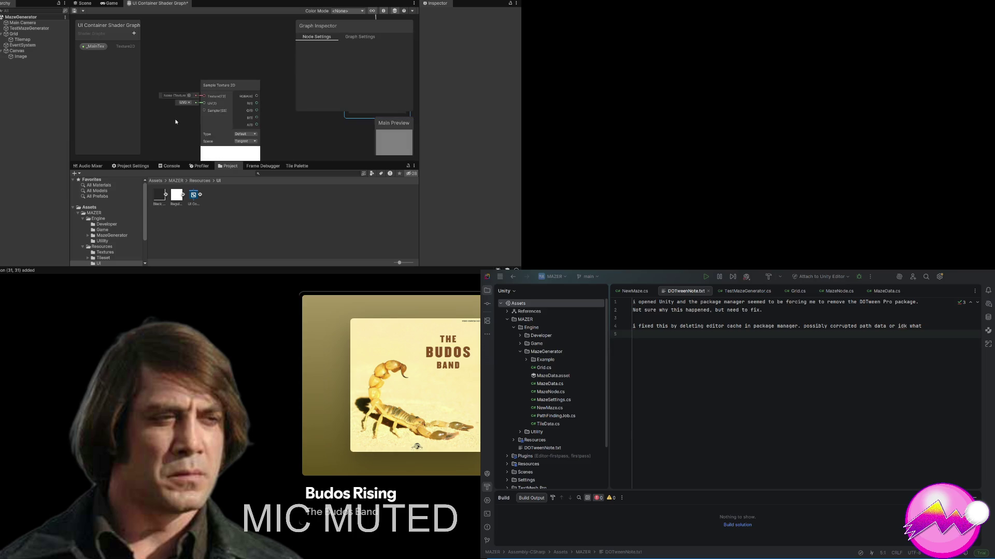
drag(177, 118, 167, 65)
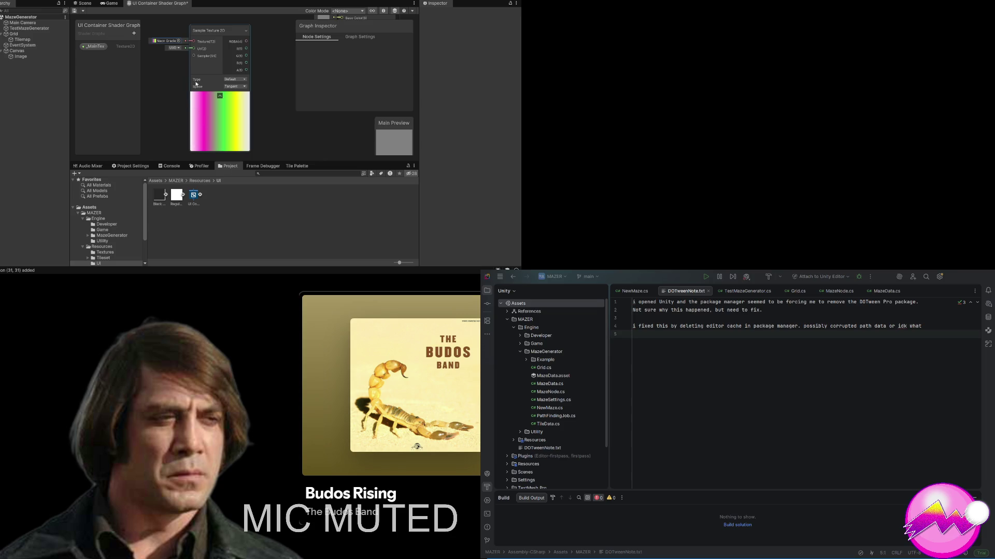
Step: Create a UV node from the Sample Texture 2D's UV input and move it up-left
scroll(180, 78, down, 4)
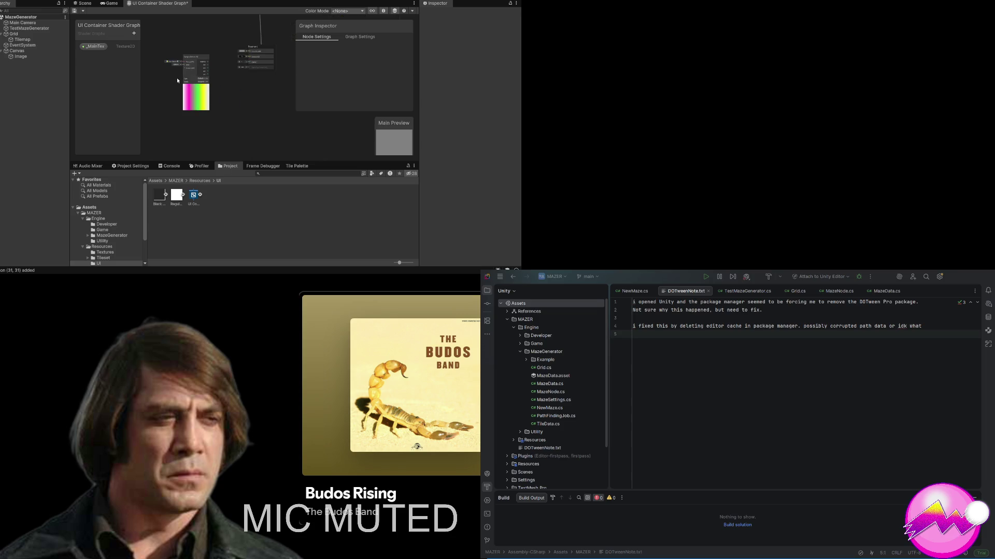
drag(179, 77, 232, 43)
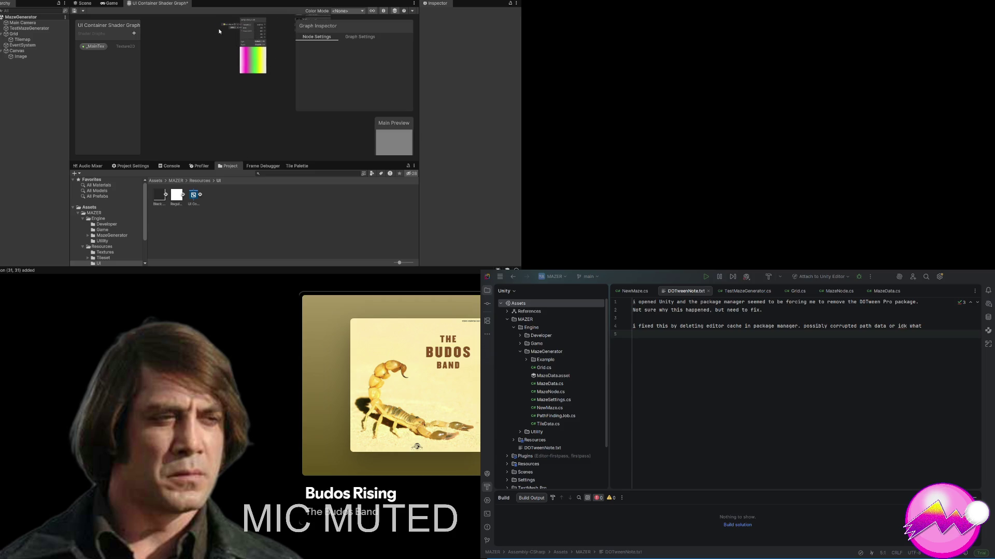
scroll(206, 36, up, 2)
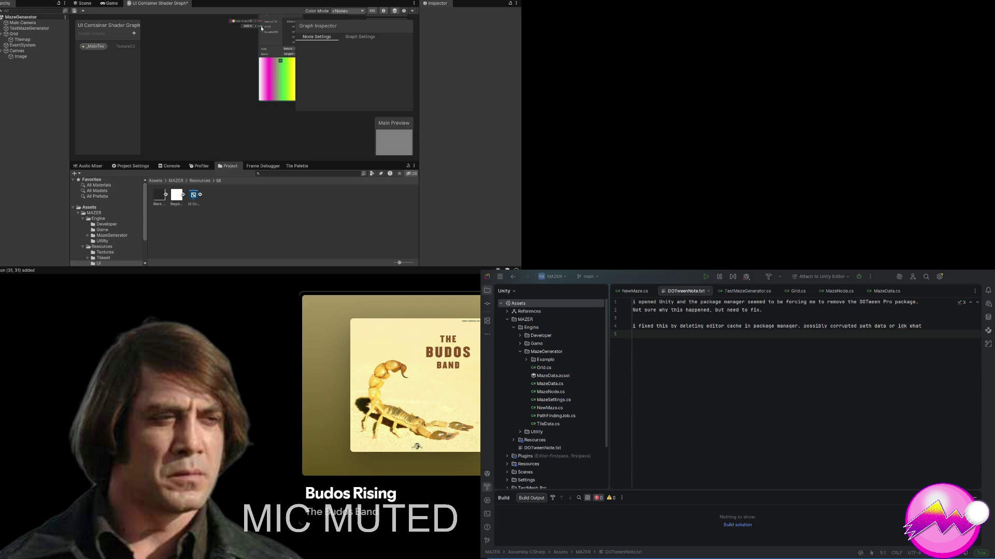
mouse_move(262, 84)
mouse_down()
mouse_move(207, 51)
mouse_move(183, 98)
mouse_up()
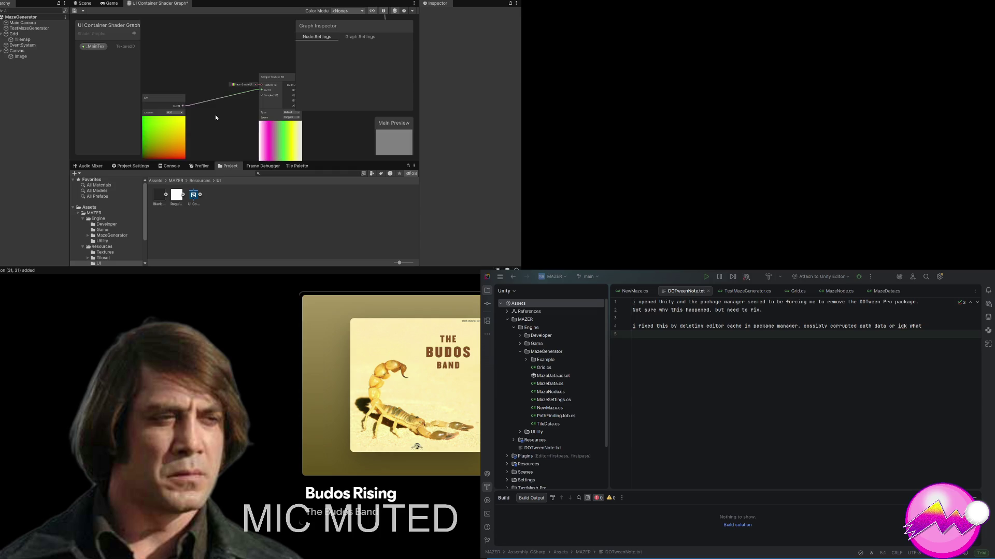
drag(174, 109, 155, 92)
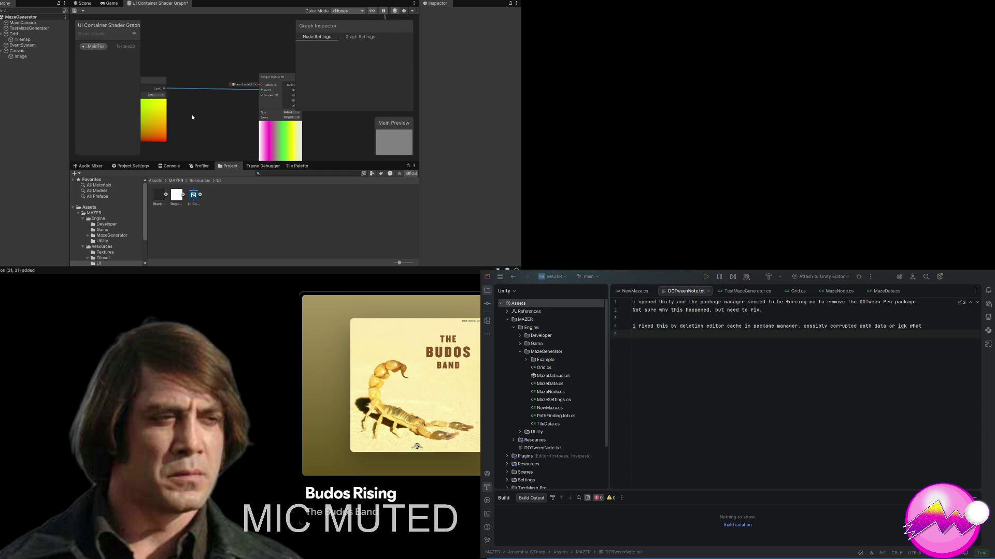
Step: Redock the shader graph tab and bring the Sample Texture node and Fragment block into view
scroll(199, 96, up, 3)
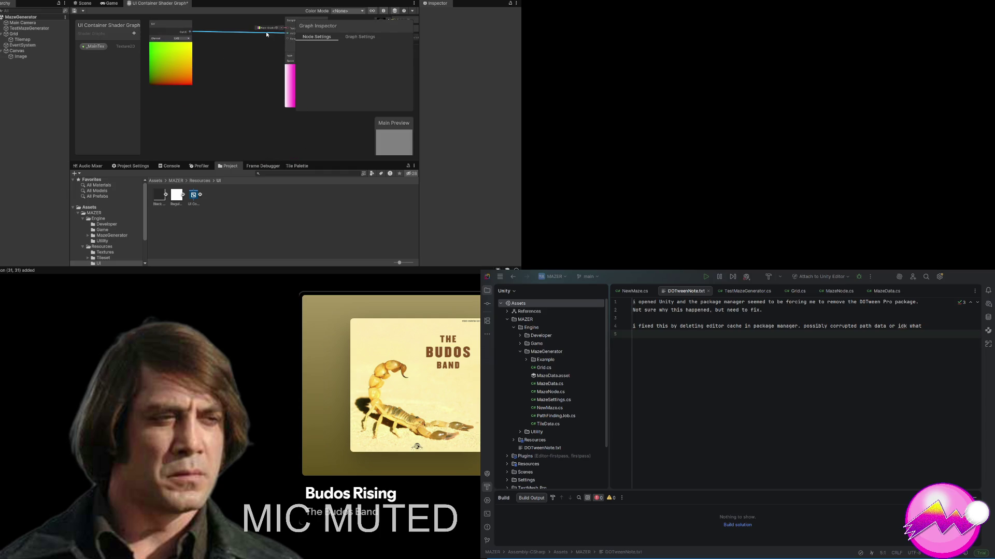
mouse_move(175, 112)
mouse_down()
mouse_move(139, 126)
mouse_move(149, 125)
mouse_up()
scroll(151, 119, up, 2)
scroll(154, 98, down, 1)
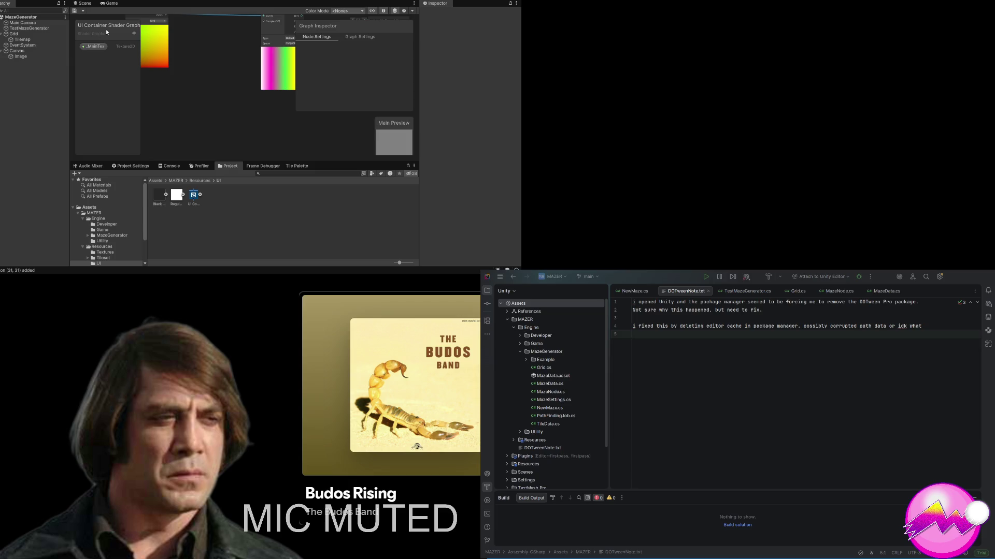
drag(137, 3, 125, 15)
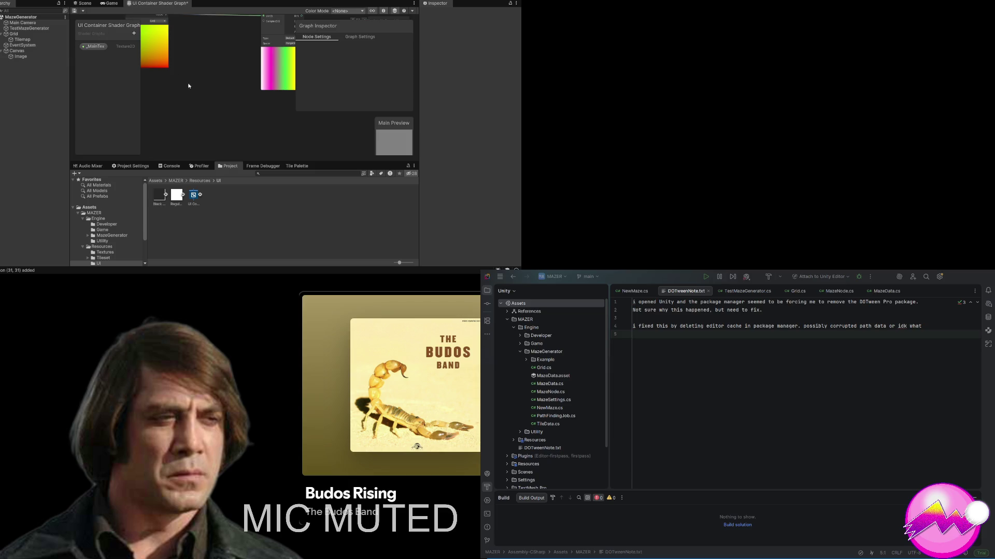
scroll(189, 86, down, 4)
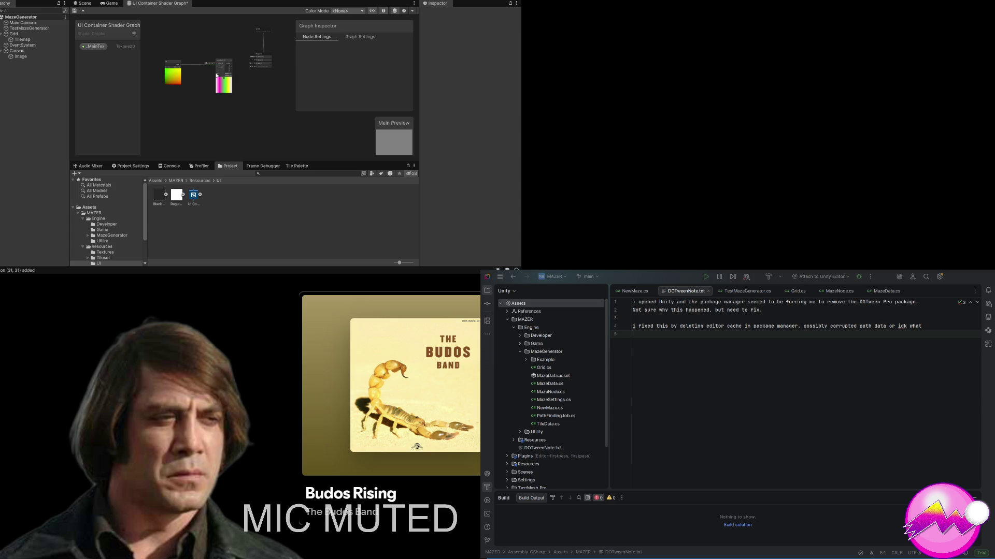
scroll(231, 67, up, 2)
scroll(235, 80, up, 1)
scroll(240, 89, up, 1)
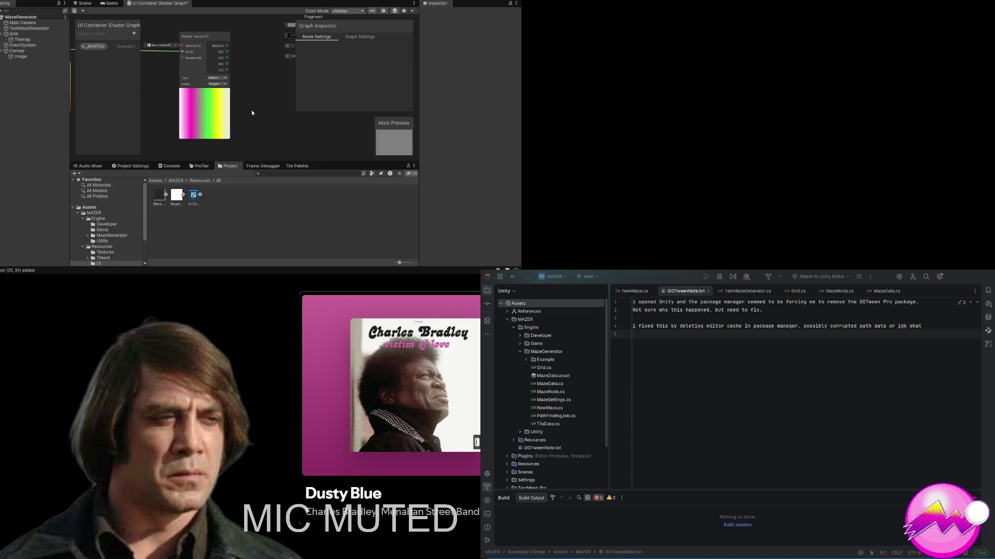
drag(253, 109, 174, 122)
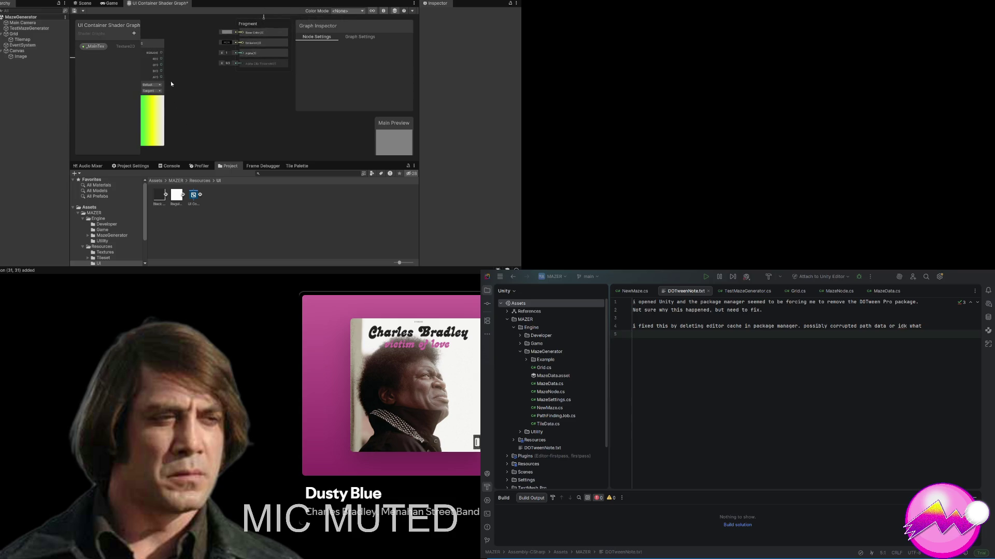
Step: Wire the Sample Texture 2D colour output into the Fragment block, then detach the UV wire
mouse_move(162, 52)
mouse_down()
mouse_move(197, 34)
mouse_move(221, 73)
mouse_move(241, 60)
mouse_up()
scroll(214, 140, down, 4)
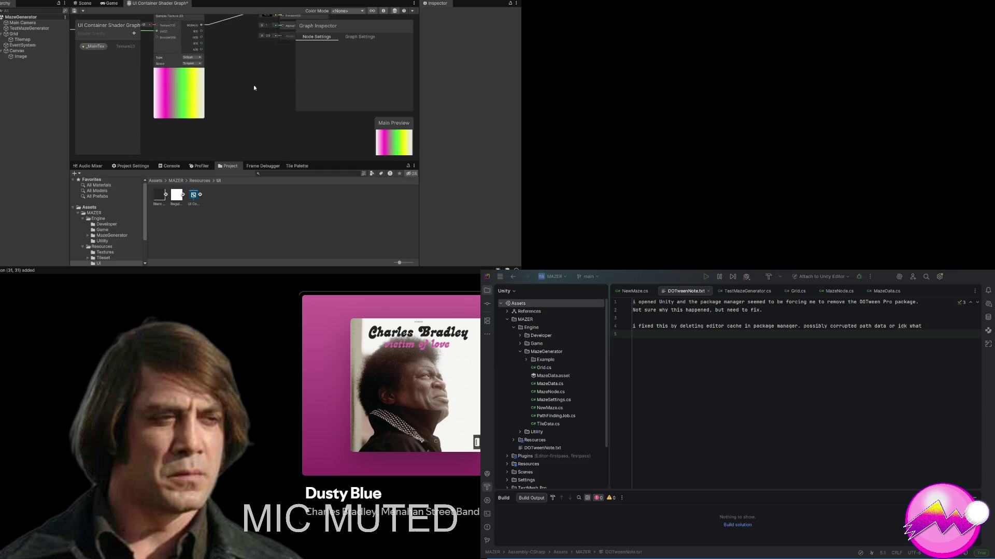
drag(191, 144, 246, 108)
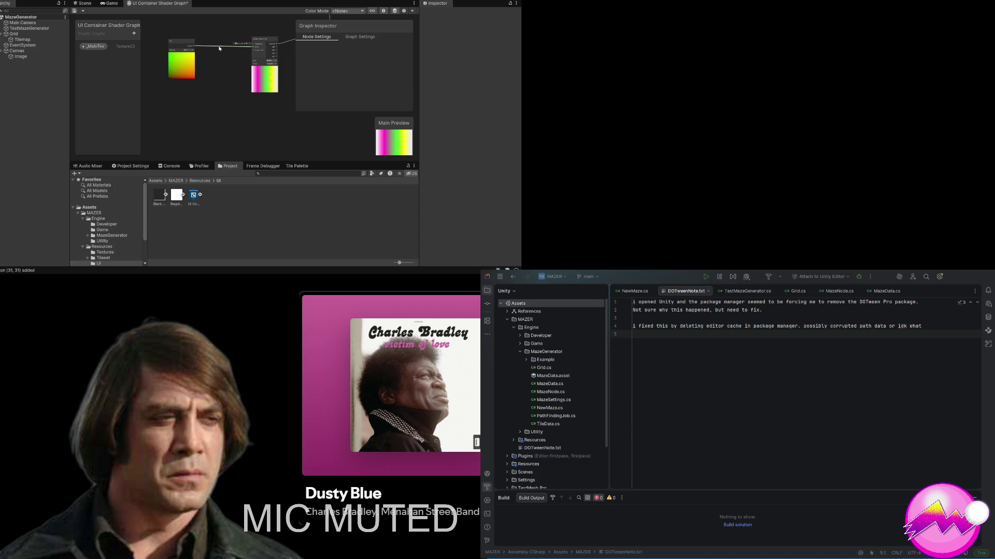
mouse_move(220, 48)
mouse_down()
mouse_move(209, 60)
mouse_move(249, 88)
mouse_up()
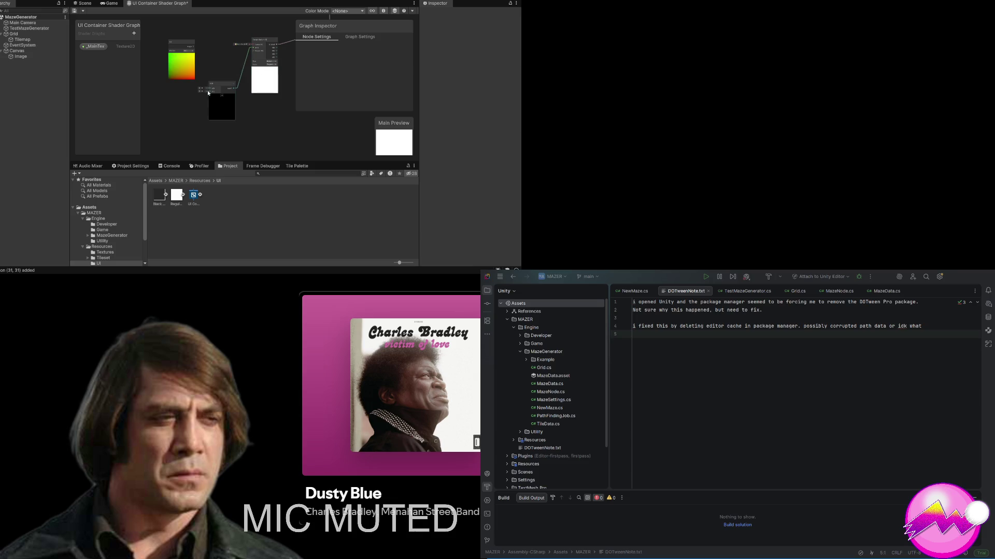
mouse_move(209, 92)
mouse_down()
mouse_move(192, 140)
mouse_move(187, 120)
mouse_up()
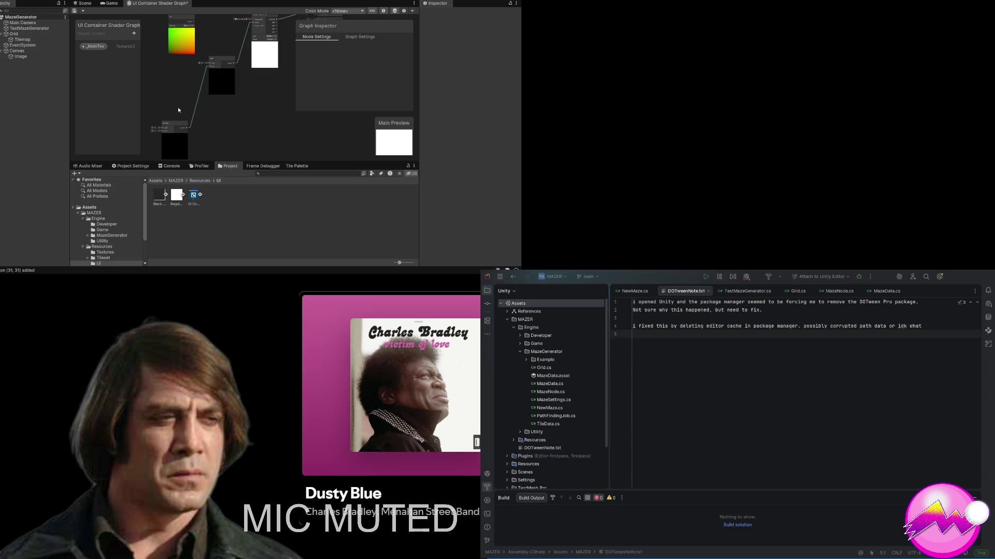
drag(167, 132, 178, 91)
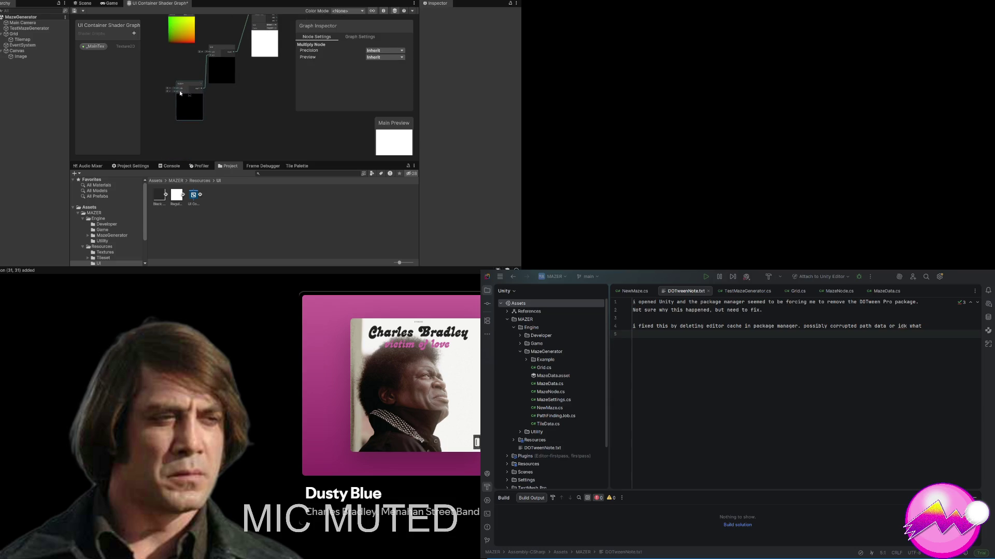
click(178, 91)
key(ctrl+z)
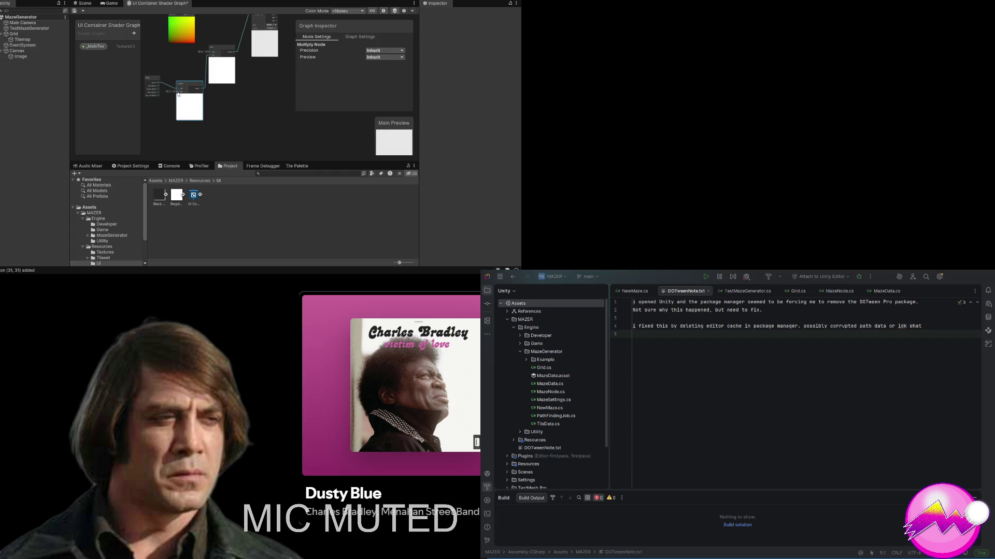
drag(164, 126, 159, 125)
key(Return)
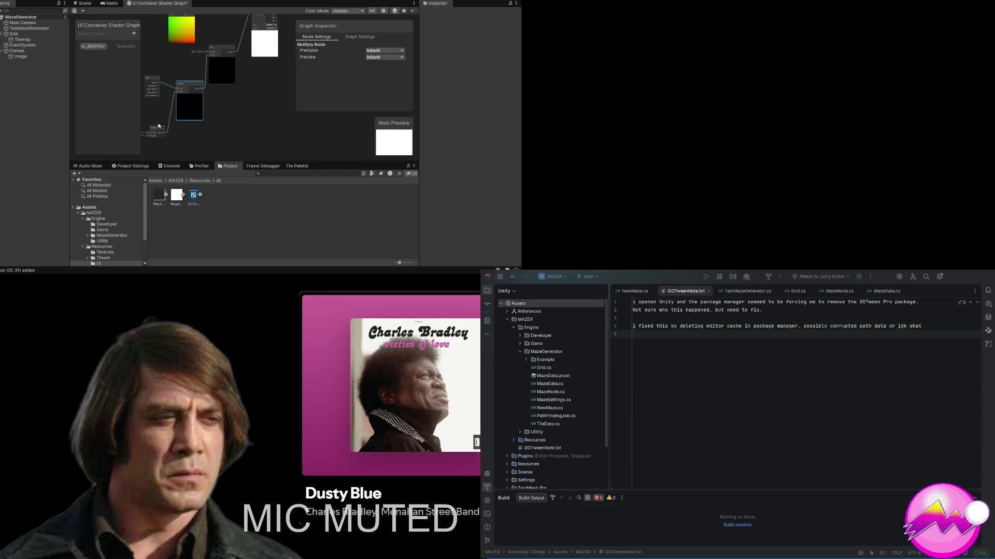
scroll(181, 136, up, 3)
drag(180, 145, 253, 118)
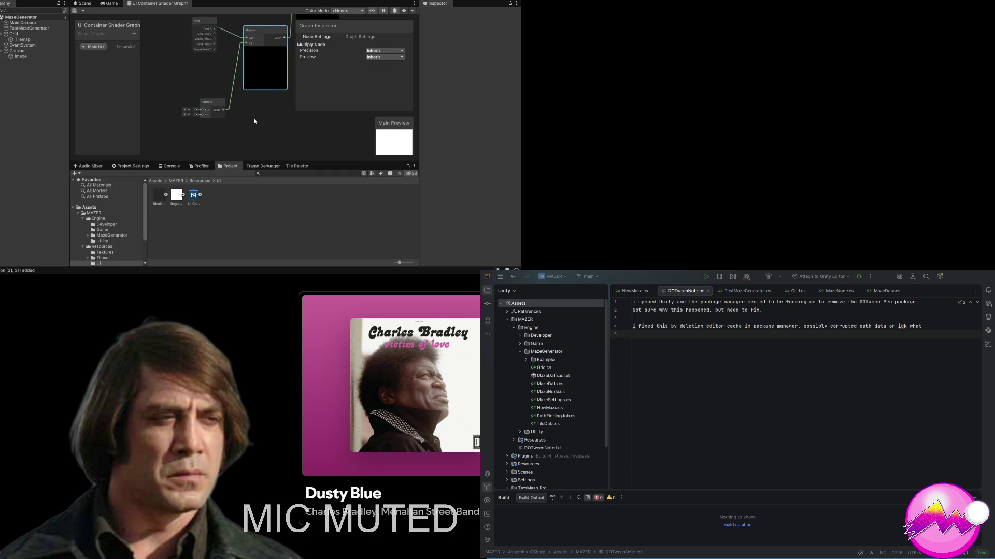
click(192, 97)
text(1)
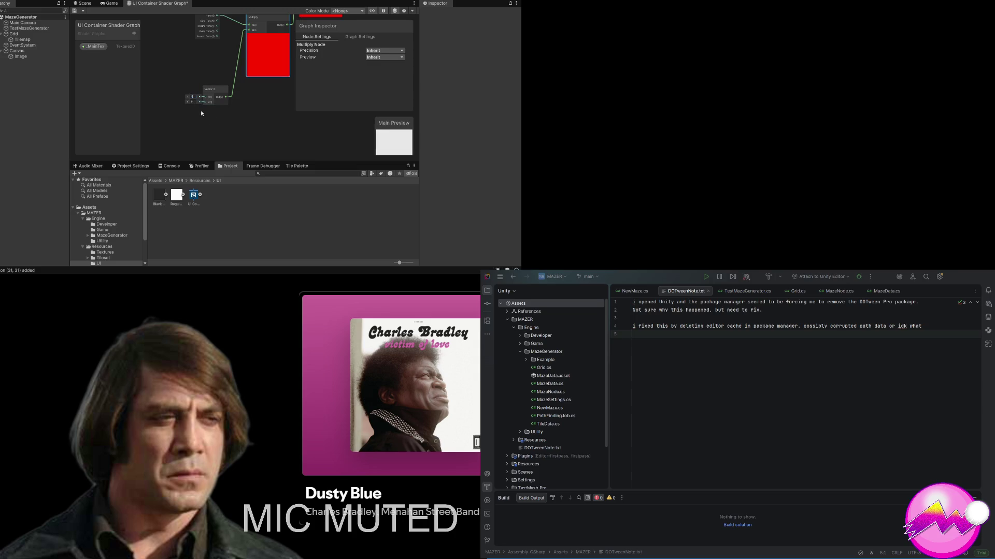
scroll(261, 68, down, 5)
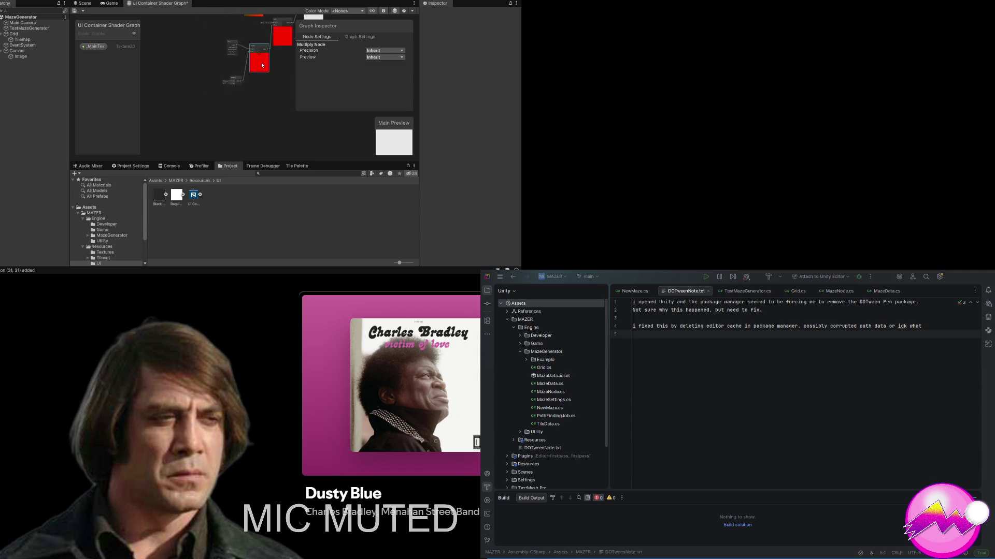
drag(272, 66, 238, 74)
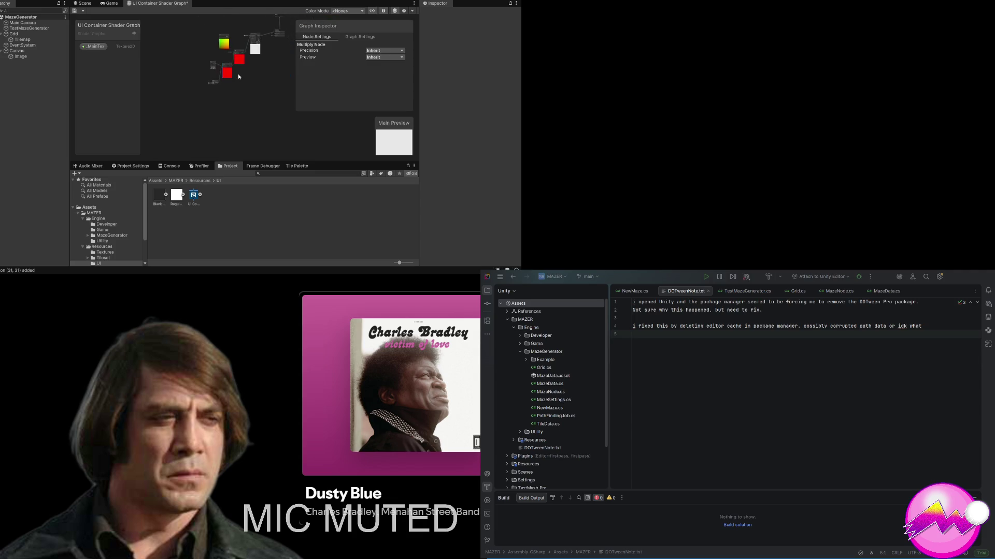
scroll(233, 77, up, 3)
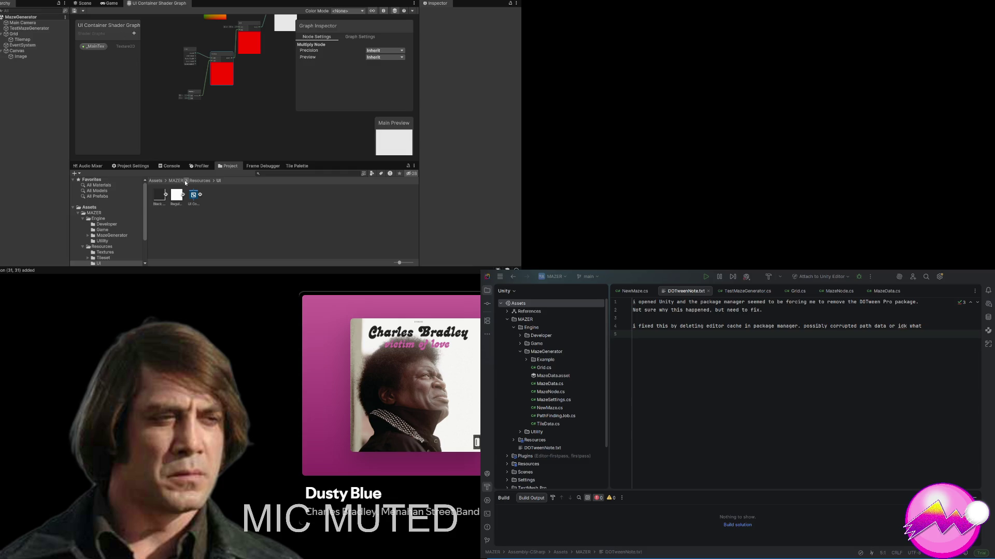
Step: In MAZER > Resources > Textures, set the Neon Gradient texture's Wrap Mode to Repeat
click(155, 181)
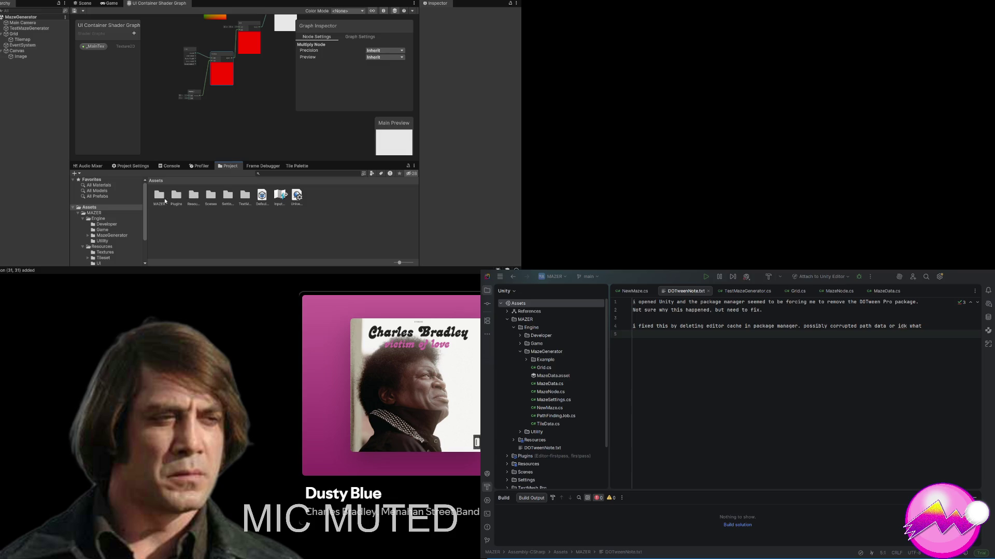
double_click(163, 201)
double_click(180, 200)
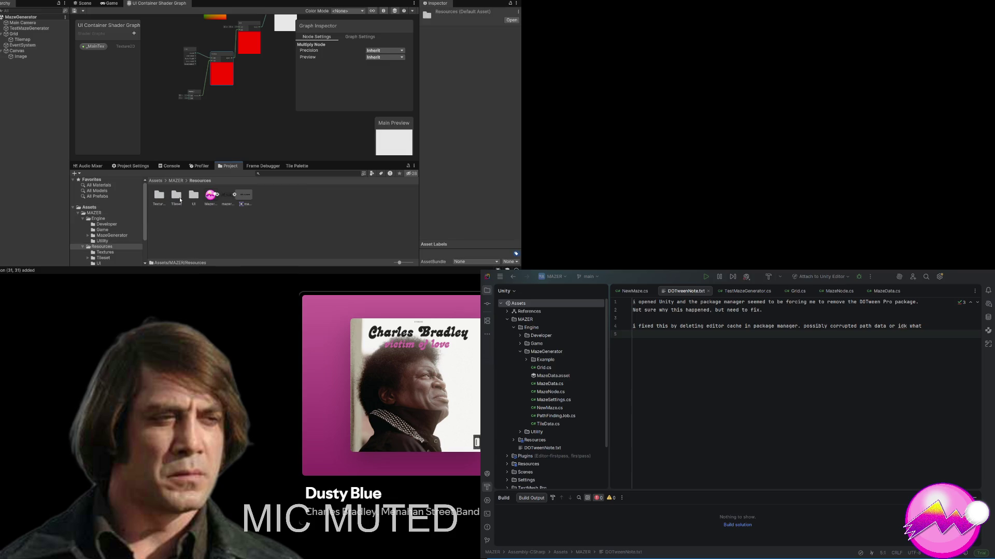
double_click(158, 201)
click(158, 201)
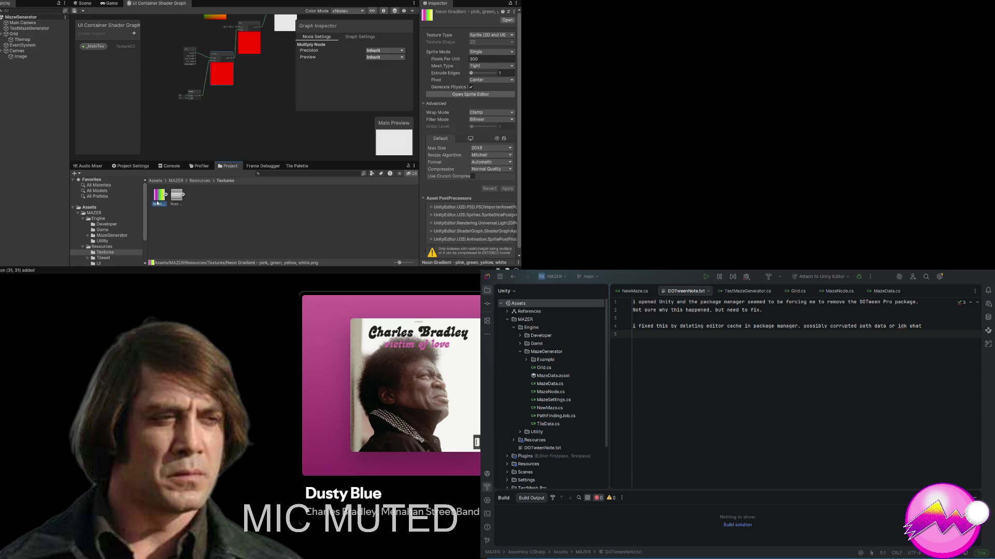
click(482, 123)
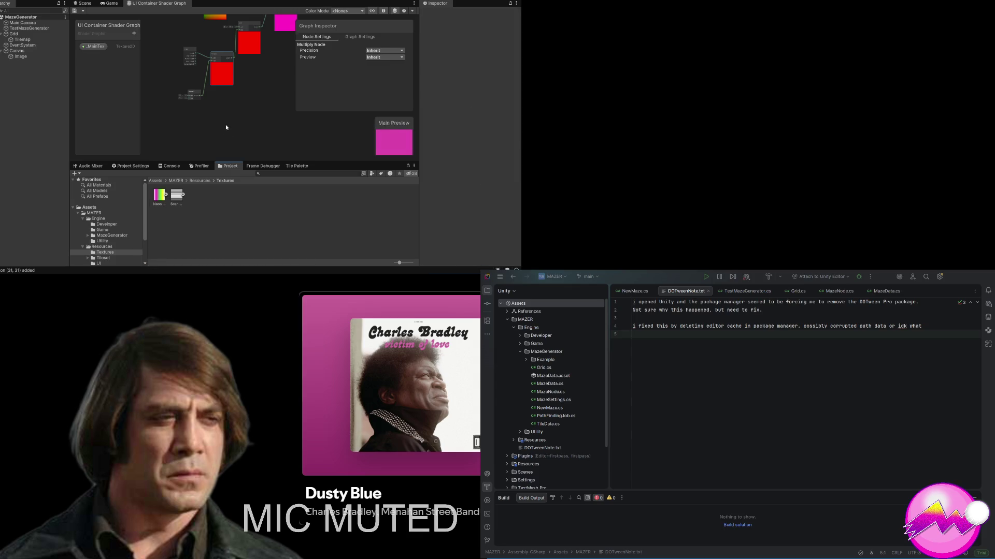
Step: Set the Neon Gradient's Pixels Per Unit to 100 and return to the shader graph
scroll(225, 127, down, 1)
click(159, 195)
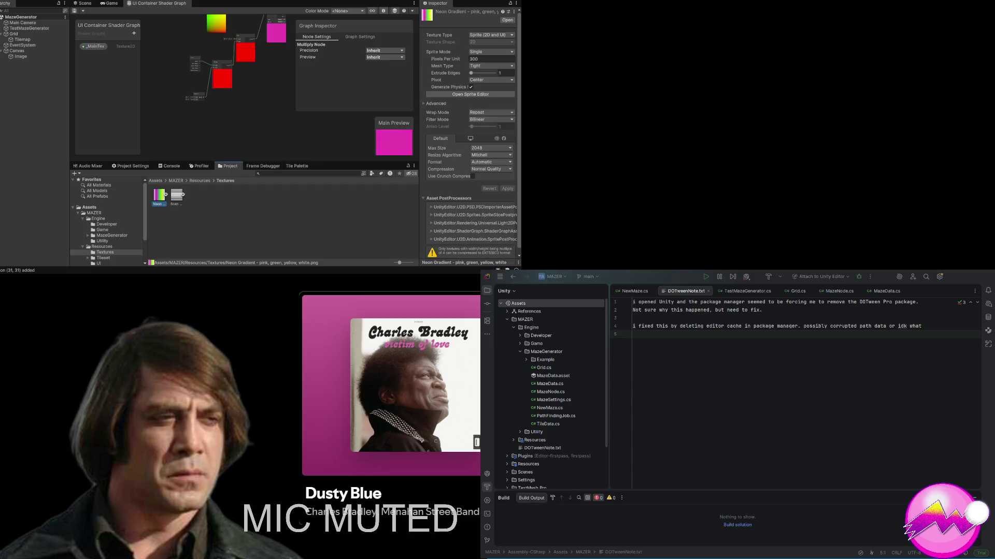
click(463, 60)
text(10)
text(0)
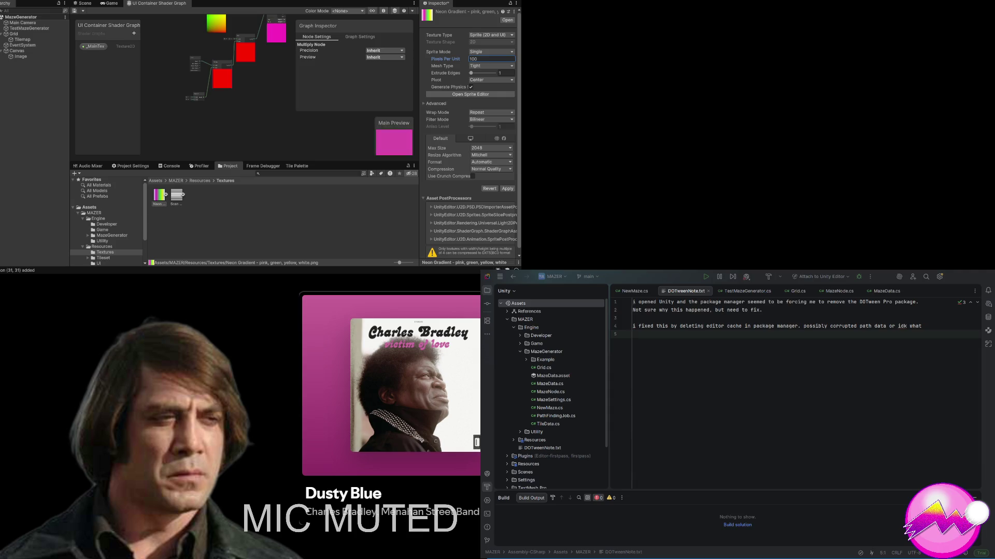
click(229, 143)
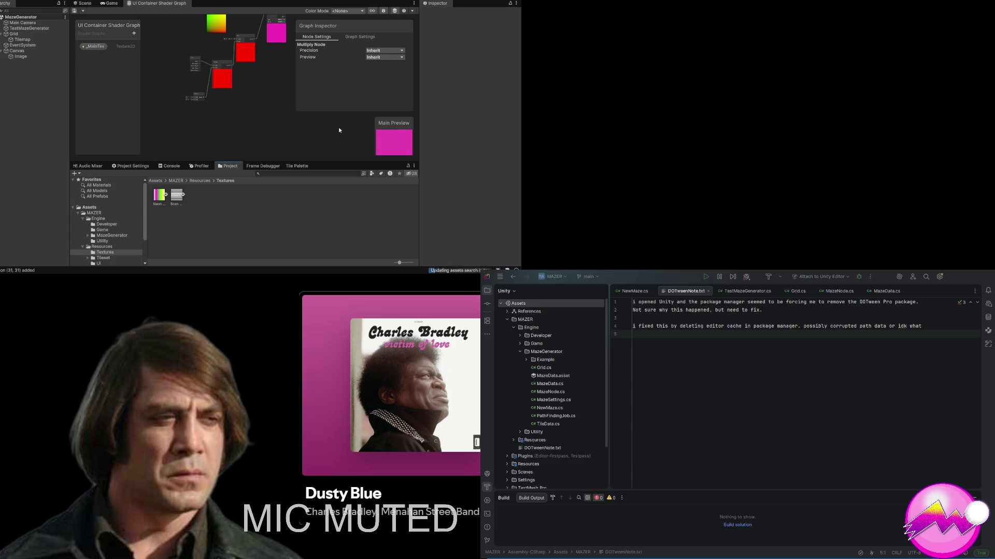
scroll(339, 130, down, 3)
scroll(393, 140, down, 3)
Step: Enter 0.01 as the Vector 2 node's X value so the main preview turns yellow-green
scroll(393, 139, up, 3)
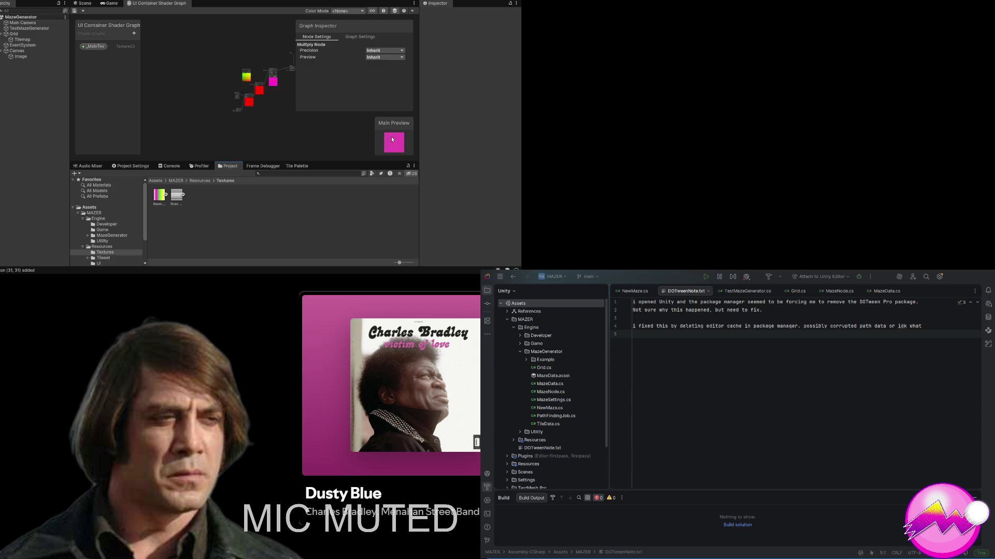
scroll(265, 100, up, 5)
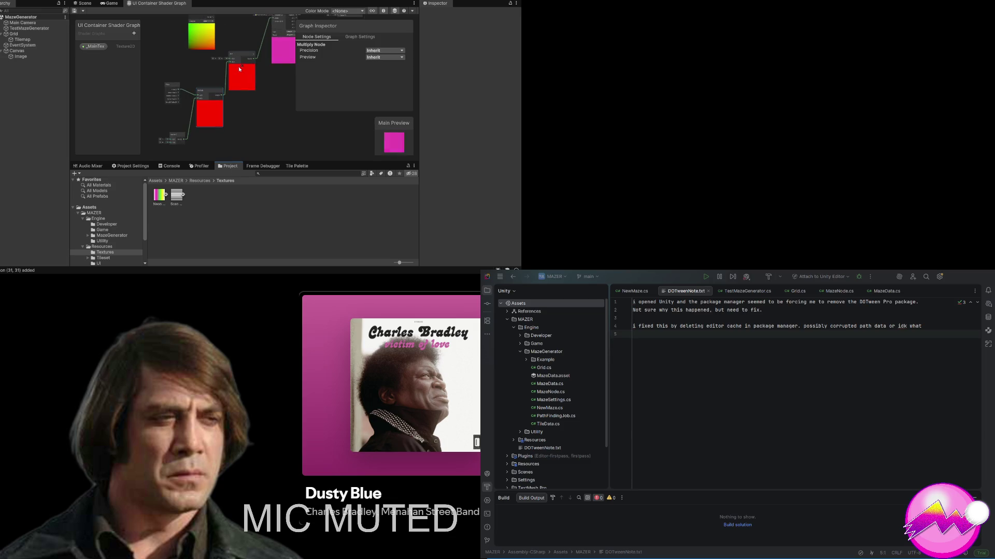
scroll(218, 73, up, 2)
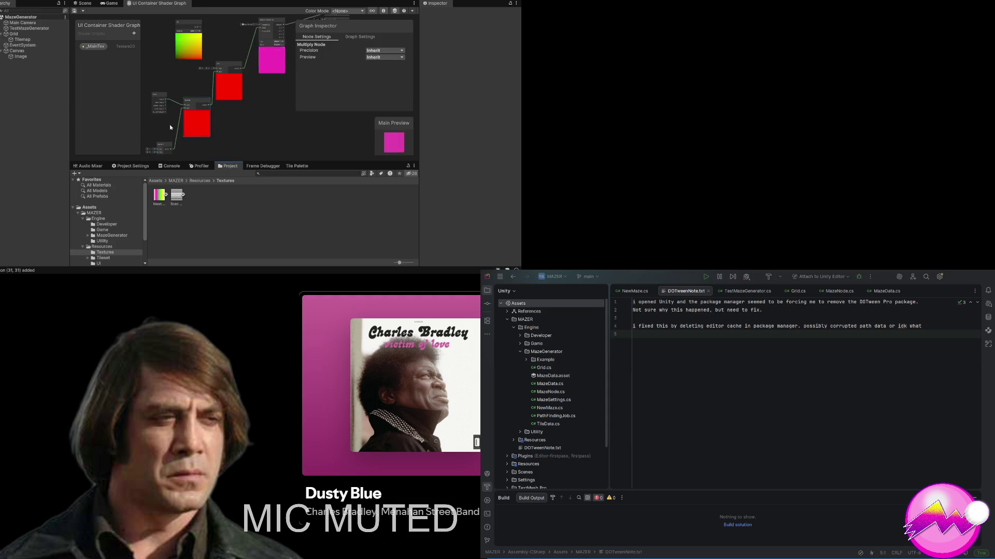
scroll(152, 148, up, 5)
scroll(155, 144, up, 3)
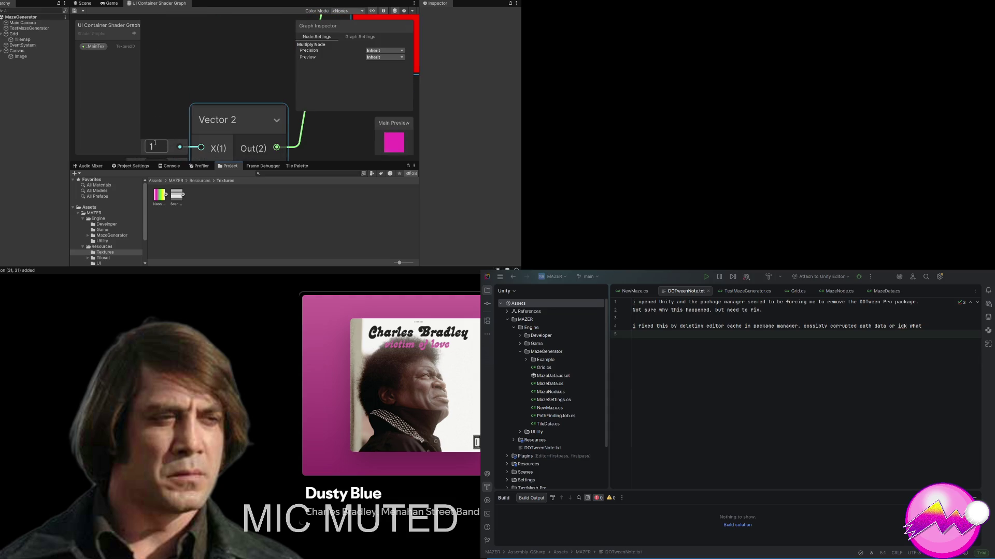
text(0)
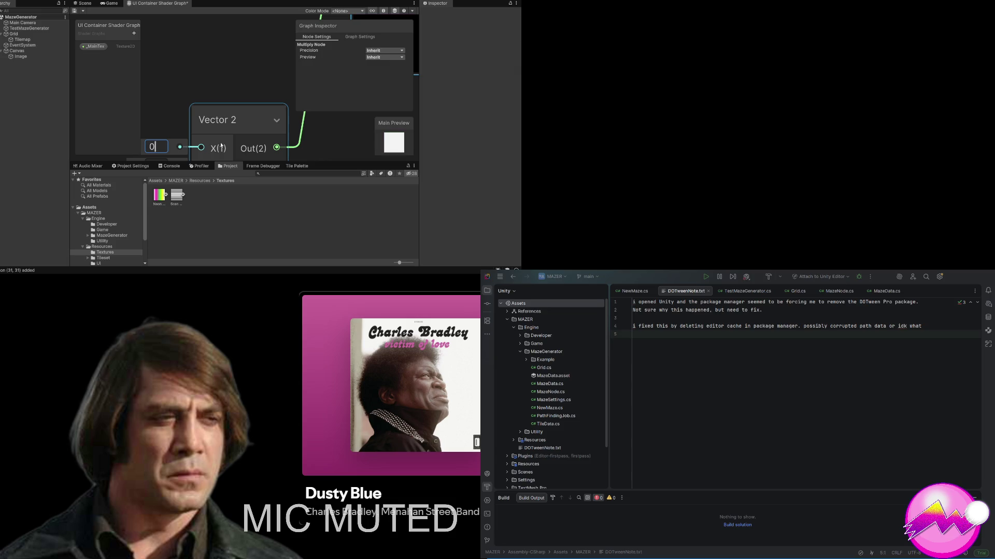
text(.1)
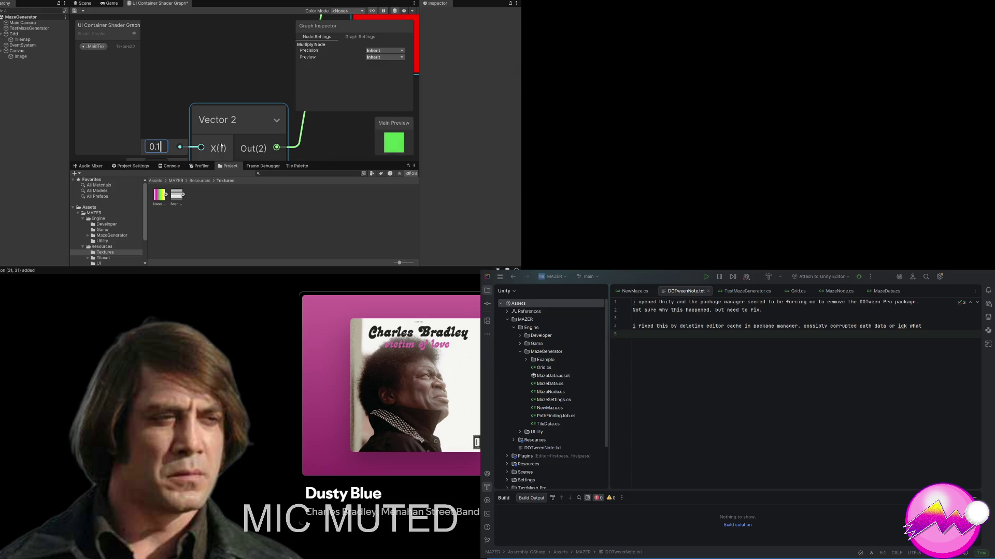
key(BackSpace)
text(01)
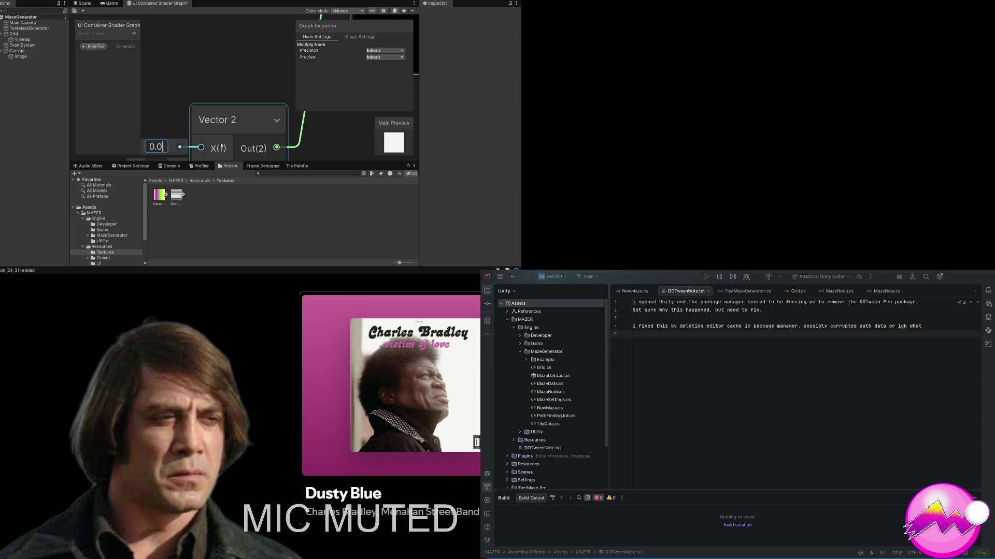
key(Return)
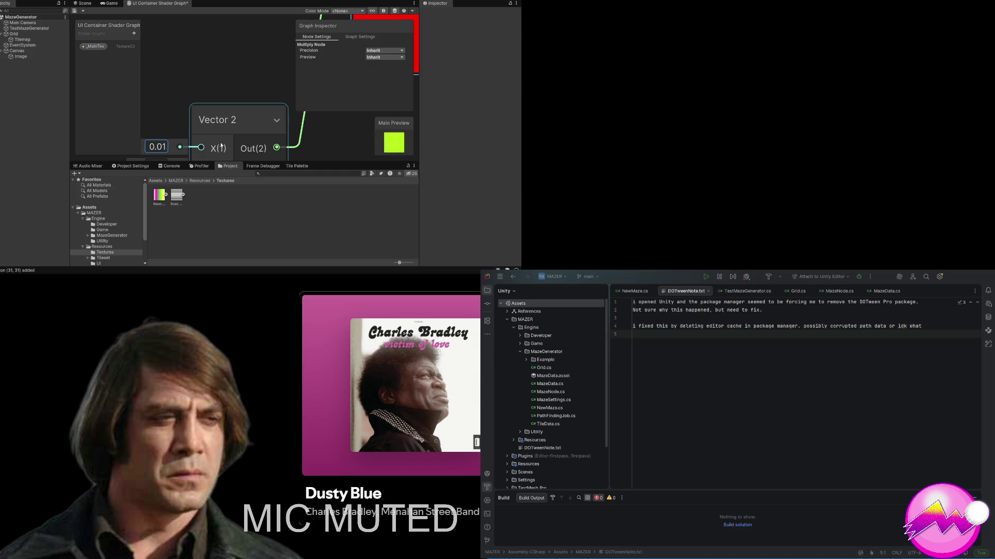
scroll(221, 147, down, 5)
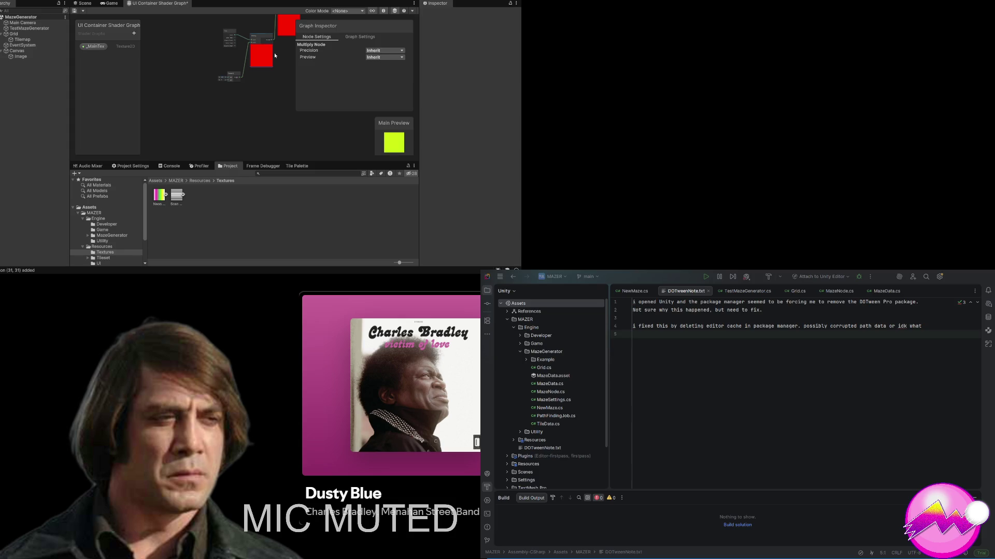
Step: Replace the Vector 2 node's X value 0.01 with 0.3
click(253, 104)
scroll(254, 102, up, 3)
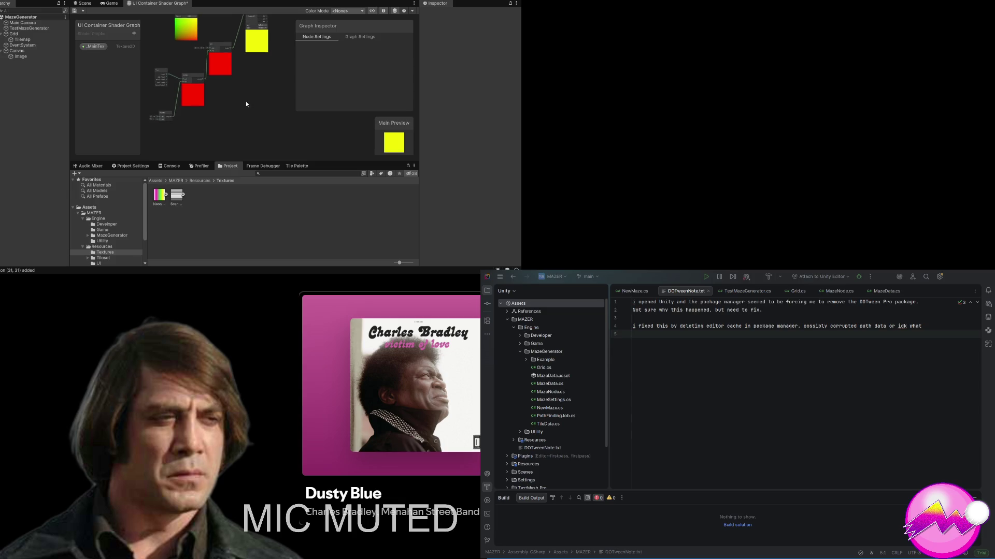
scroll(243, 92, up, 2)
scroll(170, 114, up, 5)
click(163, 96)
text(0.3)
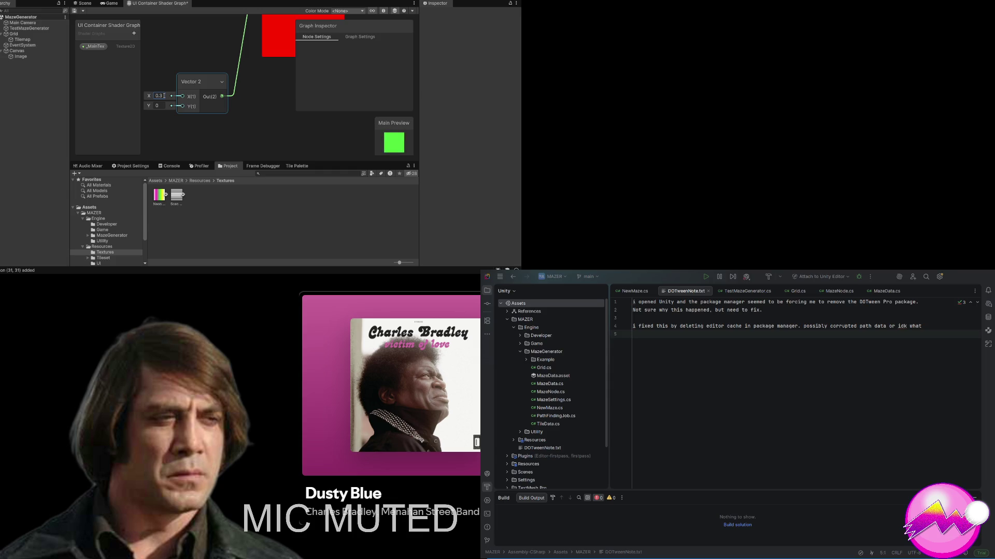
Step: Select the Multiply node and inspect the Add node with its two Vector 2 inputs
scroll(223, 105, down, 5)
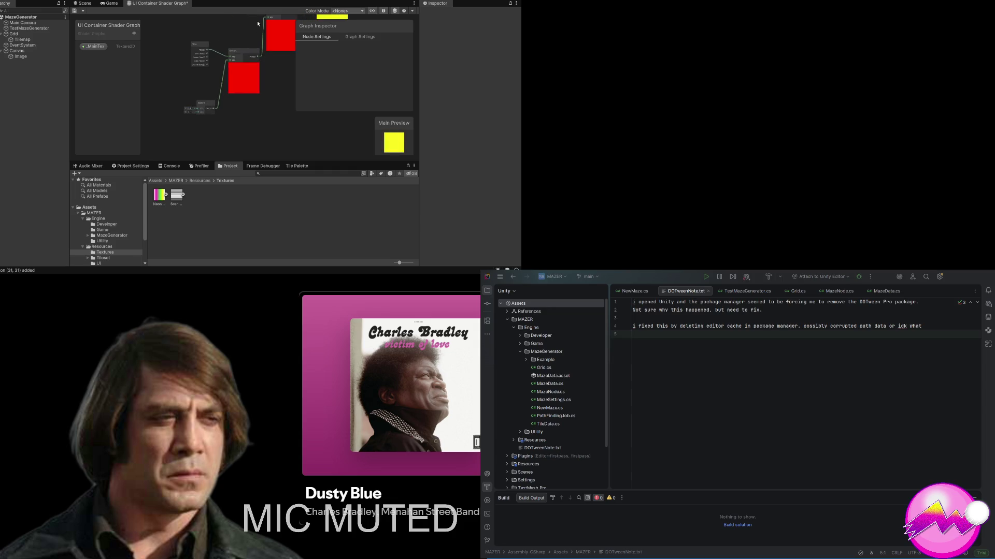
scroll(257, 23, down, 2)
click(248, 43)
scroll(236, 60, up, 4)
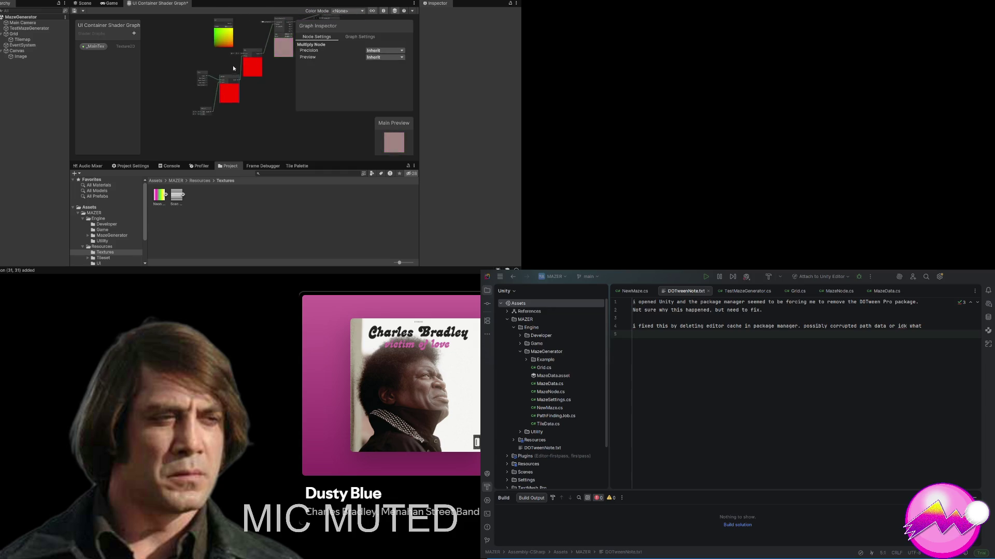
scroll(239, 54, up, 2)
scroll(232, 52, up, 2)
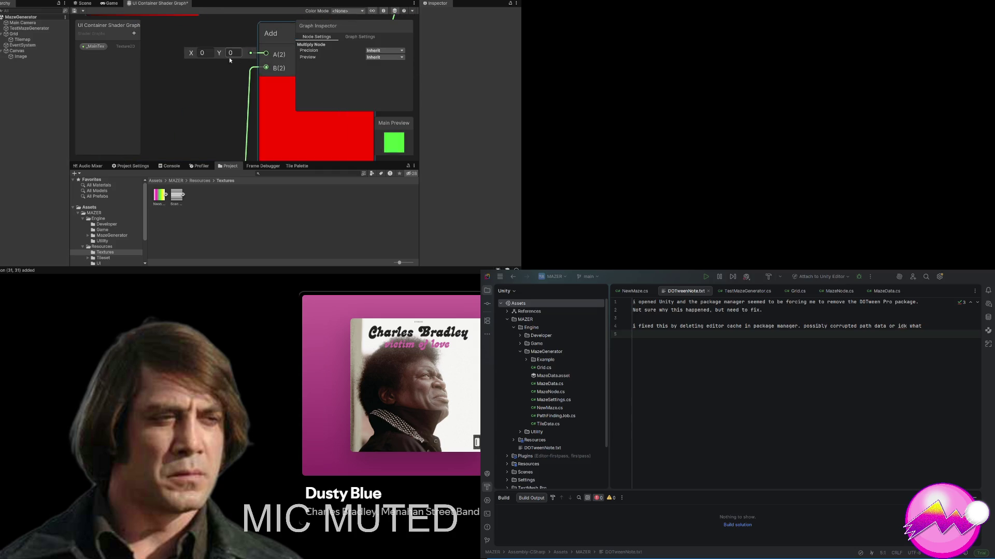
scroll(238, 53, down, 4)
scroll(242, 54, down, 2)
scroll(240, 54, down, 4)
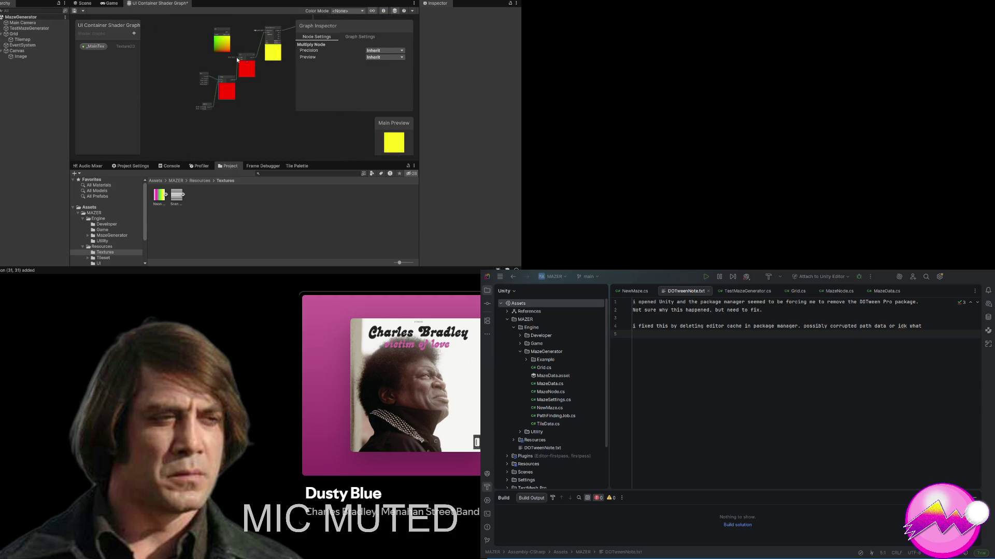
scroll(236, 60, up, 4)
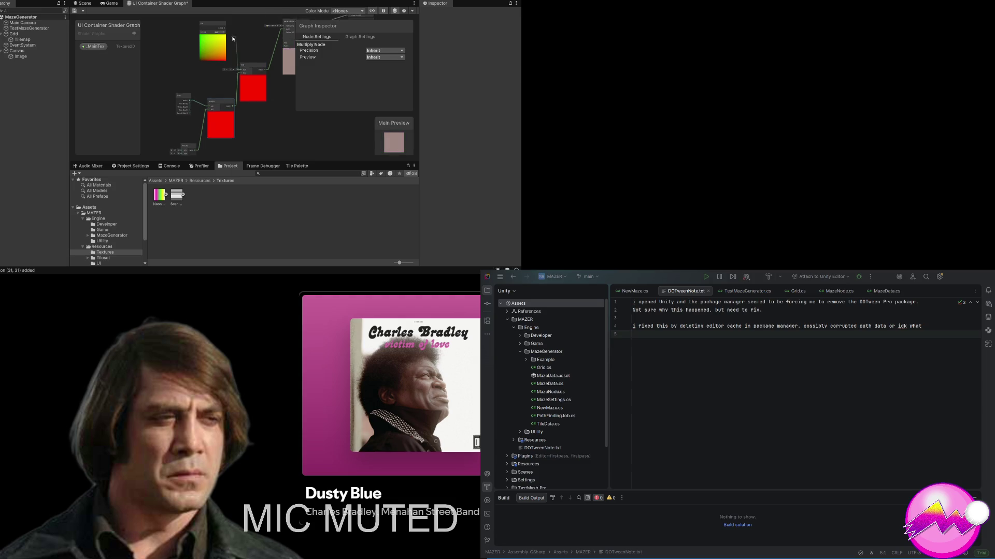
drag(232, 39, 233, 73)
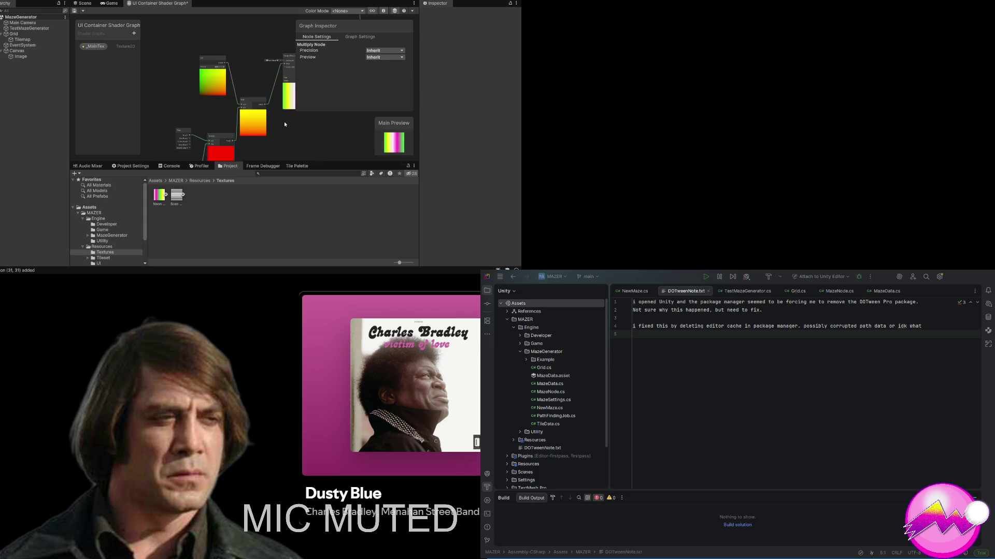
scroll(280, 124, down, 2)
scroll(274, 124, up, 3)
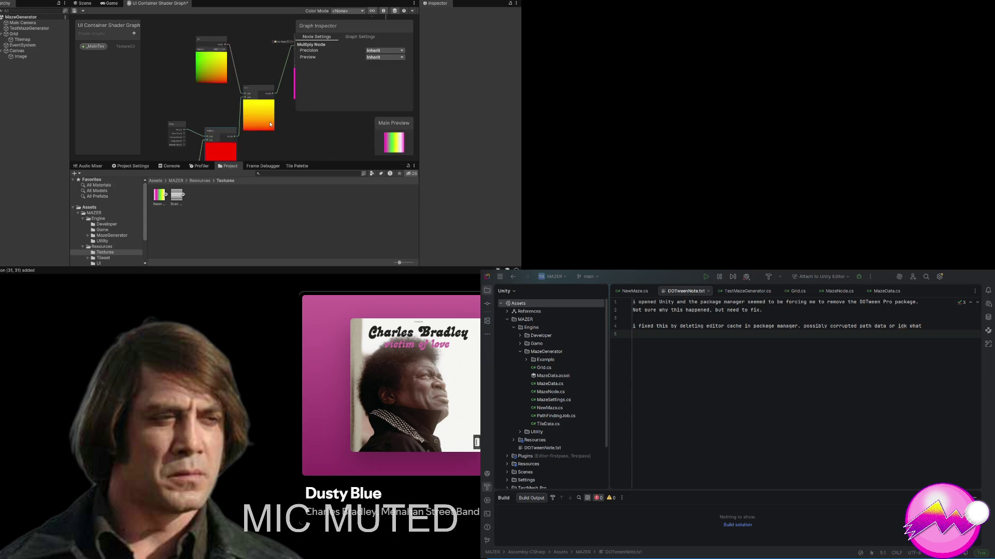
drag(270, 124, 279, 65)
scroll(280, 64, down, 1)
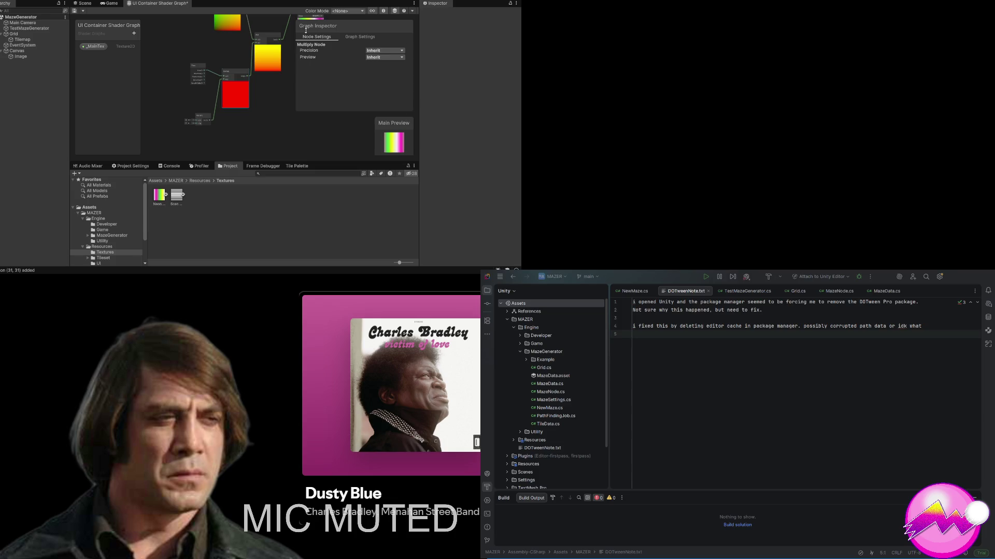
scroll(247, 119, down, 2)
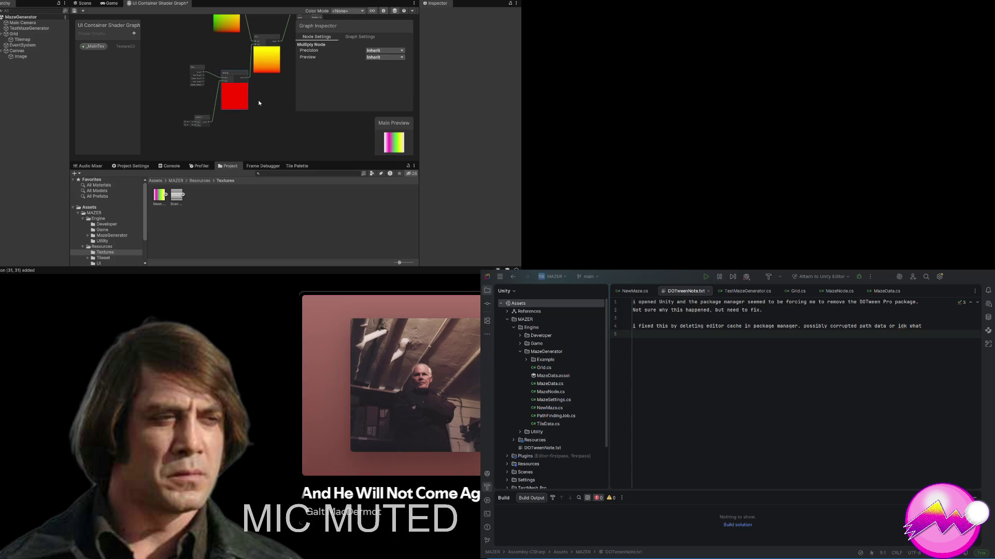
scroll(249, 106, up, 1)
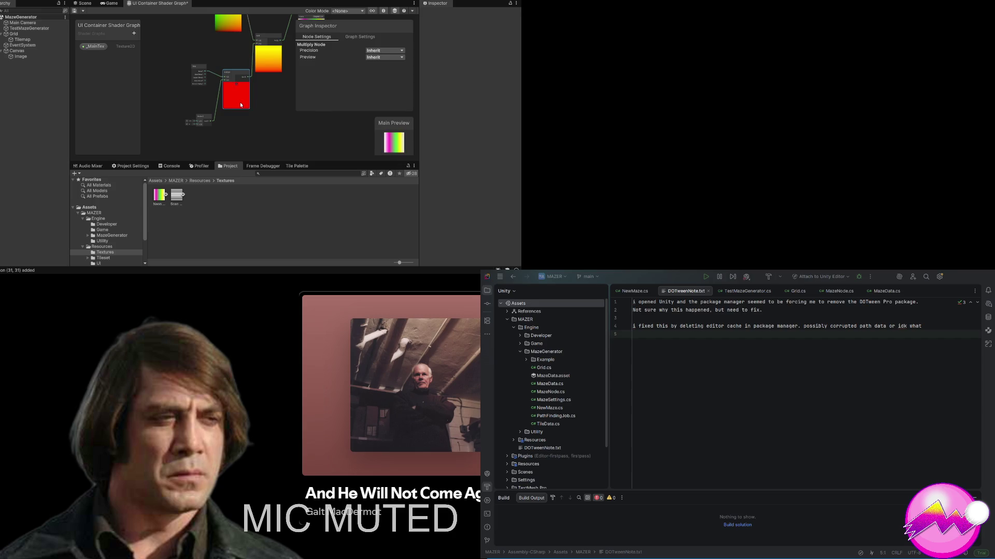
scroll(241, 101, up, 1)
scroll(240, 102, up, 1)
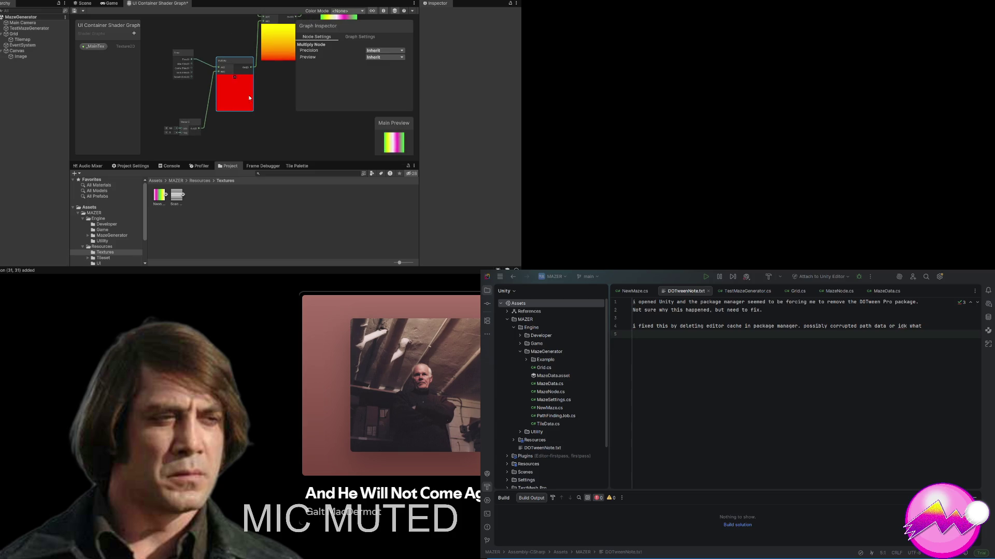
mouse_move(249, 113)
mouse_down()
mouse_move(225, 130)
mouse_move(232, 110)
mouse_move(214, 127)
mouse_move(244, 98)
mouse_move(232, 114)
mouse_move(216, 108)
mouse_move(227, 96)
mouse_move(202, 101)
mouse_move(232, 107)
mouse_move(235, 99)
mouse_up()
scroll(228, 114, down, 2)
scroll(240, 99, down, 1)
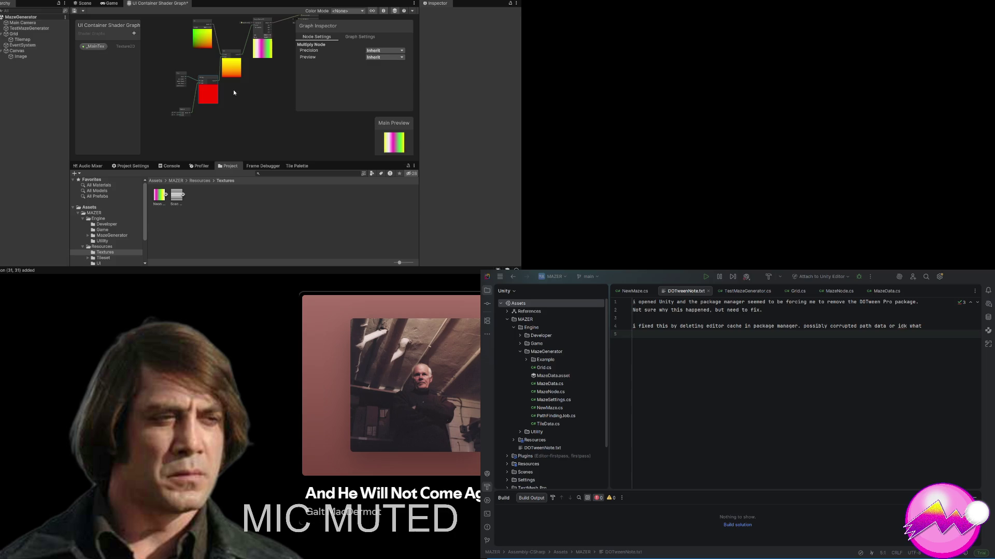
scroll(242, 69, up, 1)
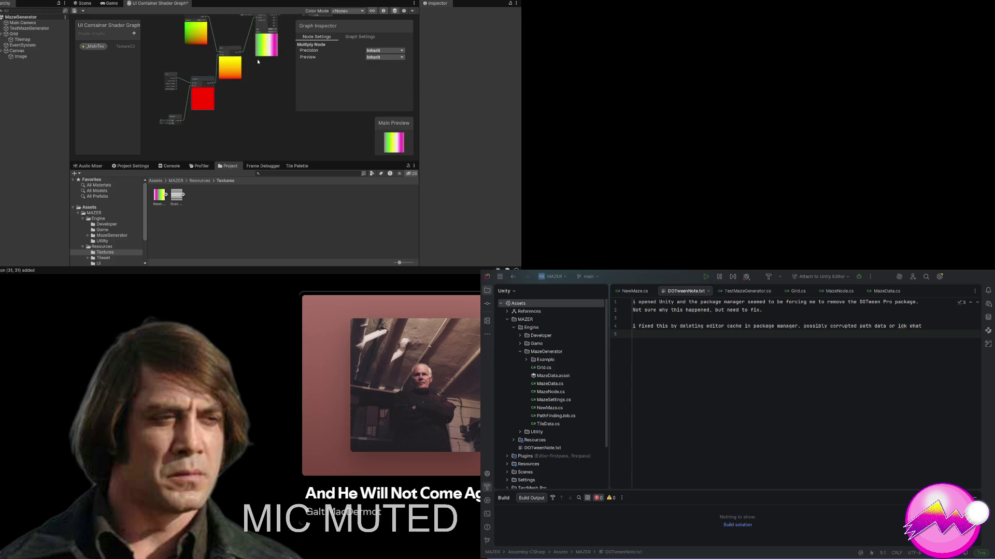
scroll(257, 59, up, 1)
scroll(262, 74, up, 1)
drag(262, 72, 267, 122)
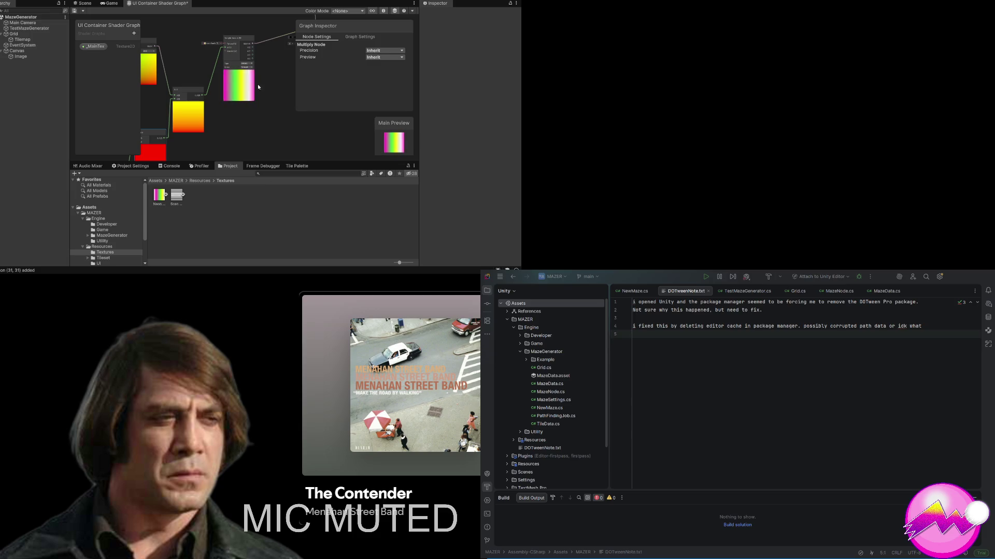
drag(257, 87, 261, 64)
scroll(261, 64, up, 5)
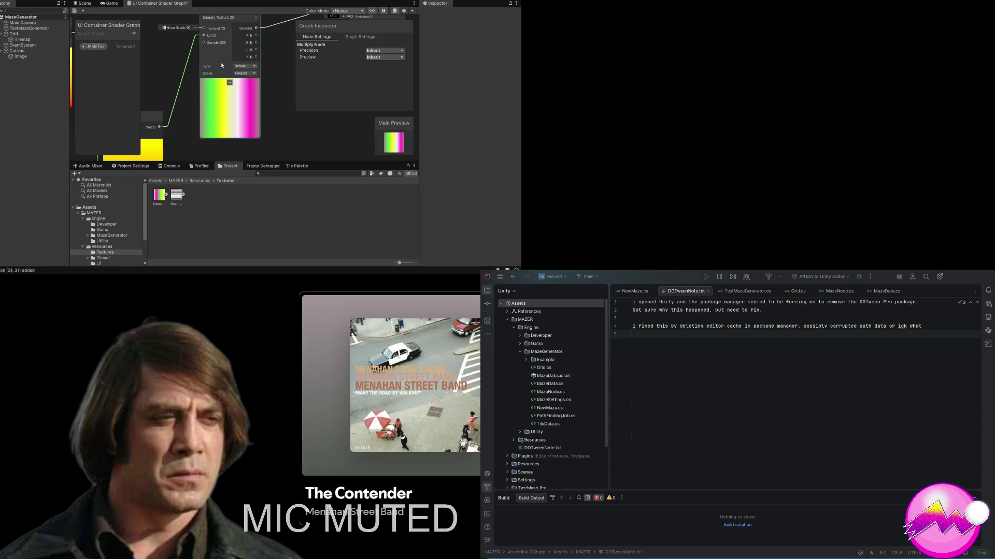
scroll(157, 65, up, 1)
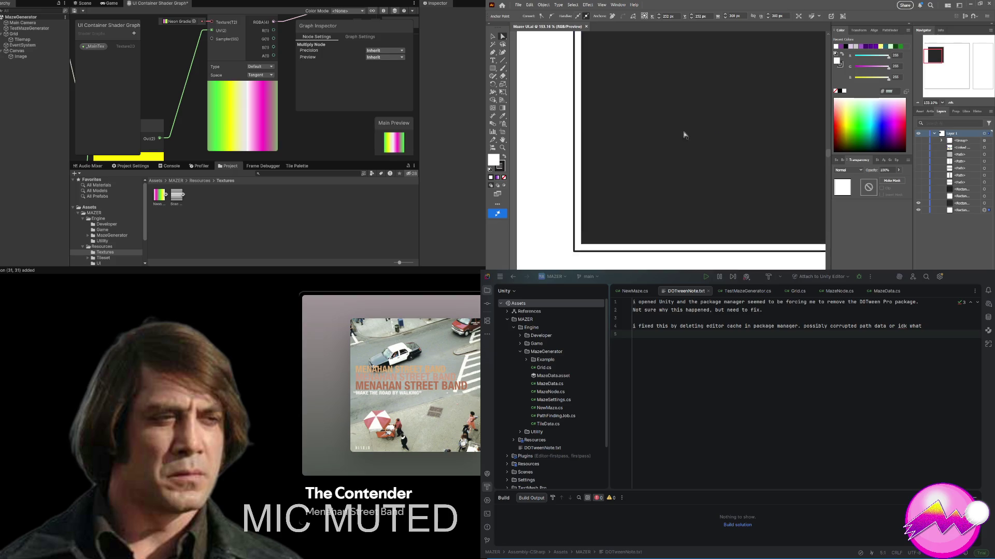
Step: Close the Mazer UI document with Ctrl+W and view the Home screen's recent files
scroll(684, 135, down, 2)
click(642, 97)
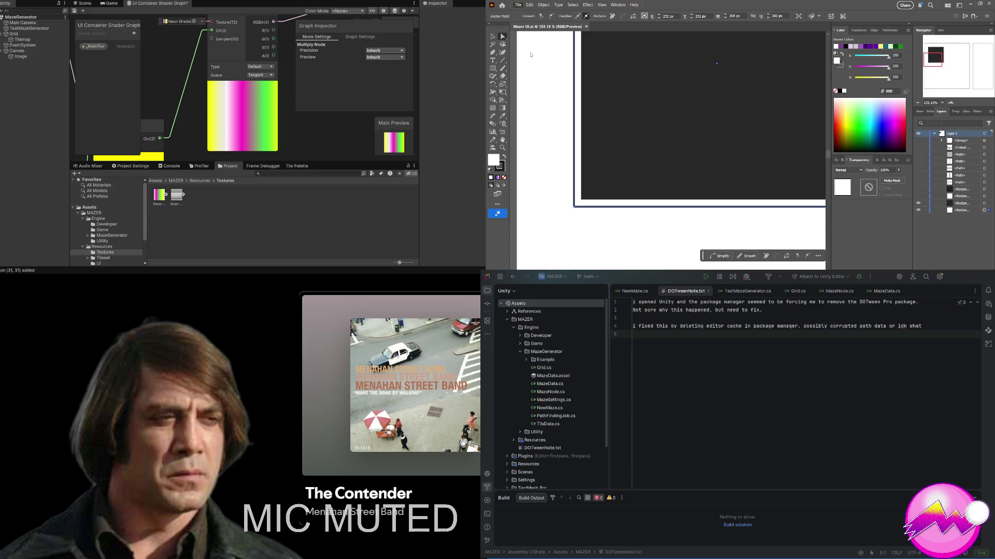
key(ctrl+w)
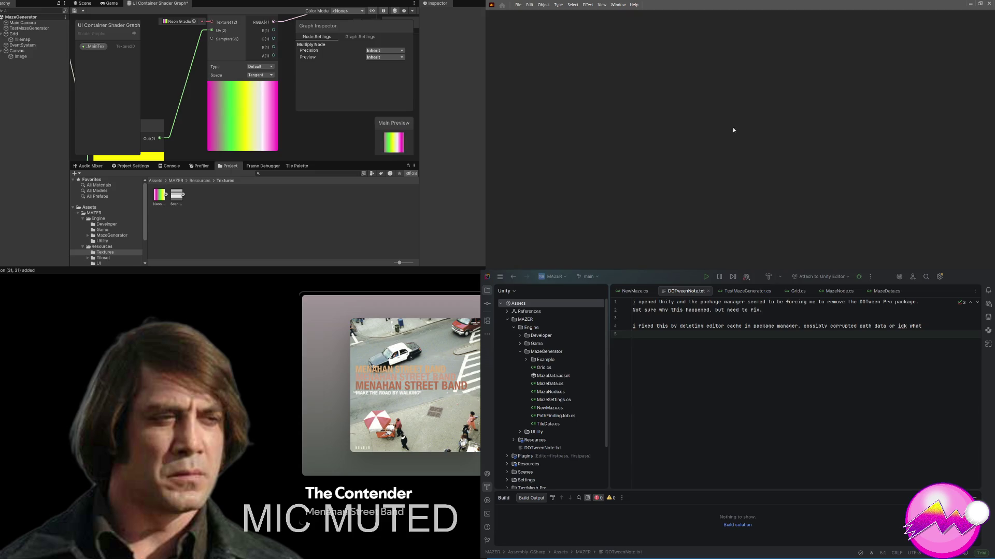
scroll(843, 181, down, 3)
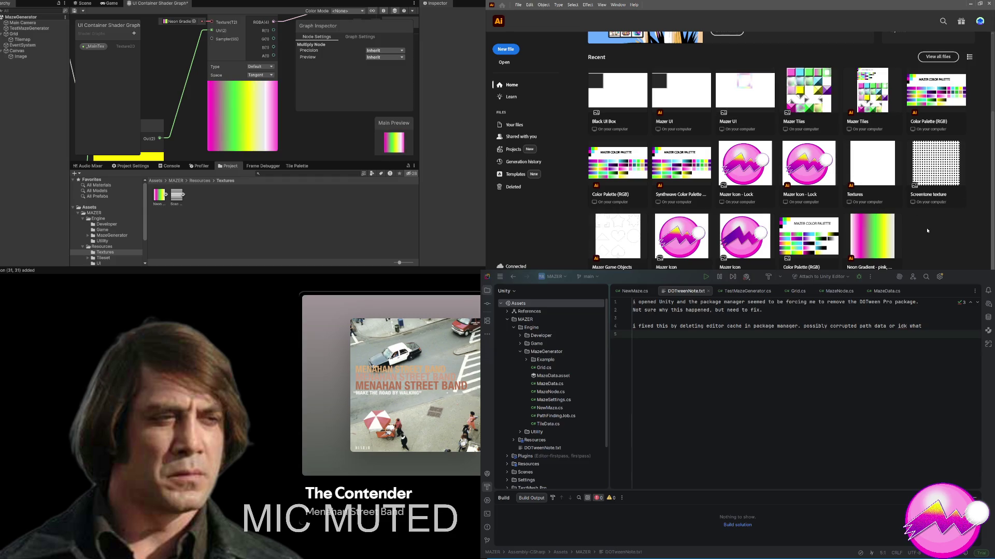
Step: Open Textures from recent files and draw a straight line across the artboard's top edge
click(887, 167)
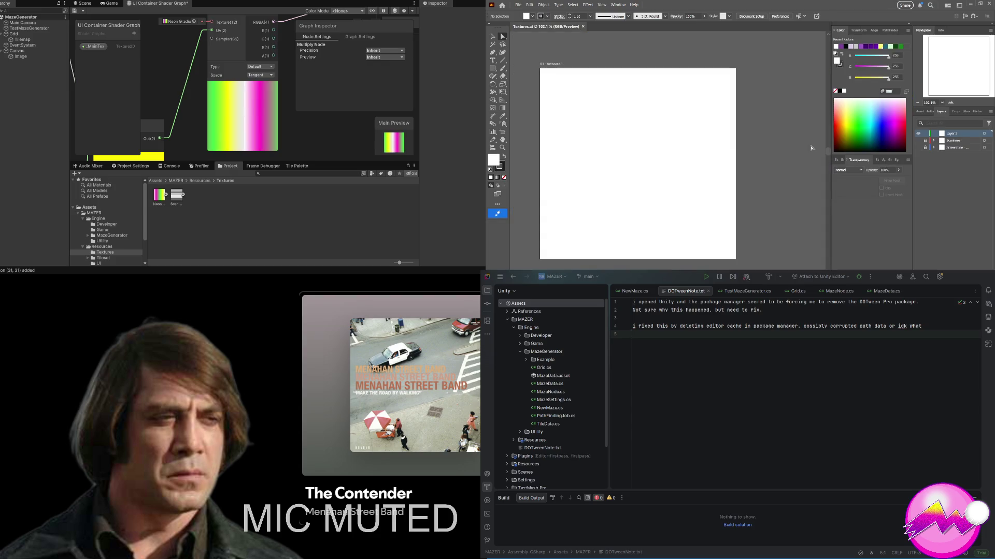
mouse_move(545, 108)
mouse_down()
mouse_move(558, 113)
mouse_move(565, 100)
mouse_up()
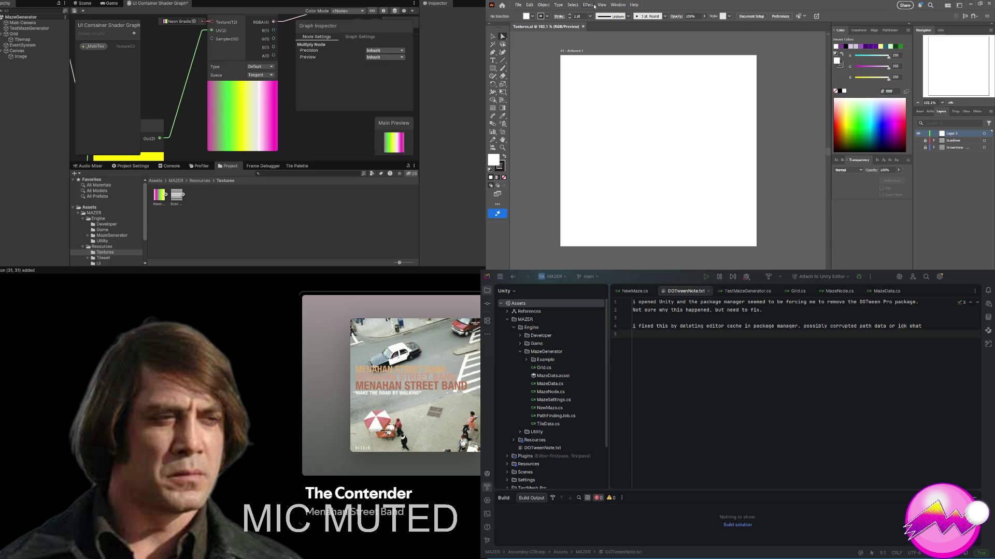
key(m)
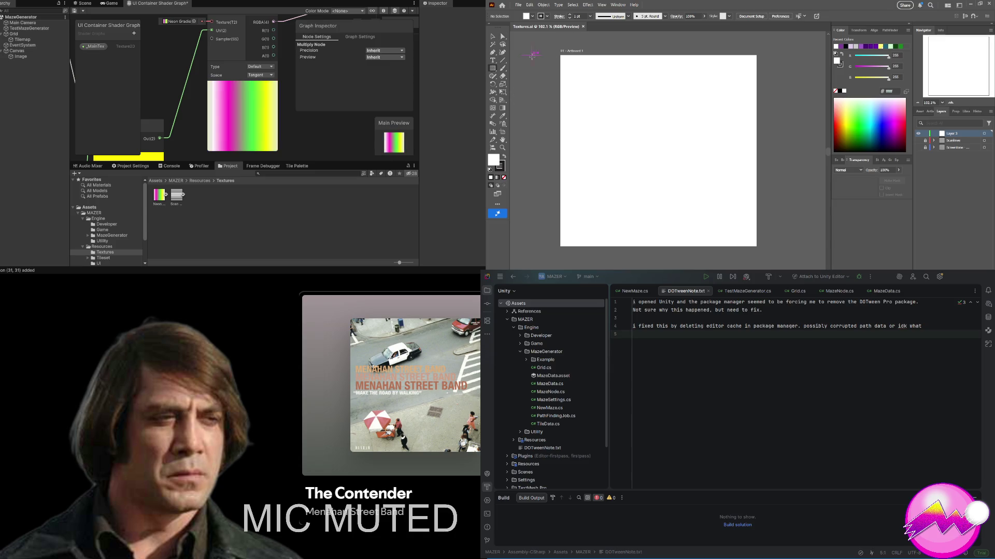
mouse_move(560, 54)
mouse_down()
mouse_move(632, 174)
mouse_move(703, 227)
mouse_move(668, 213)
mouse_move(654, 144)
mouse_move(677, 116)
mouse_move(766, 66)
mouse_move(739, 73)
mouse_up()
key(ctrl+z)
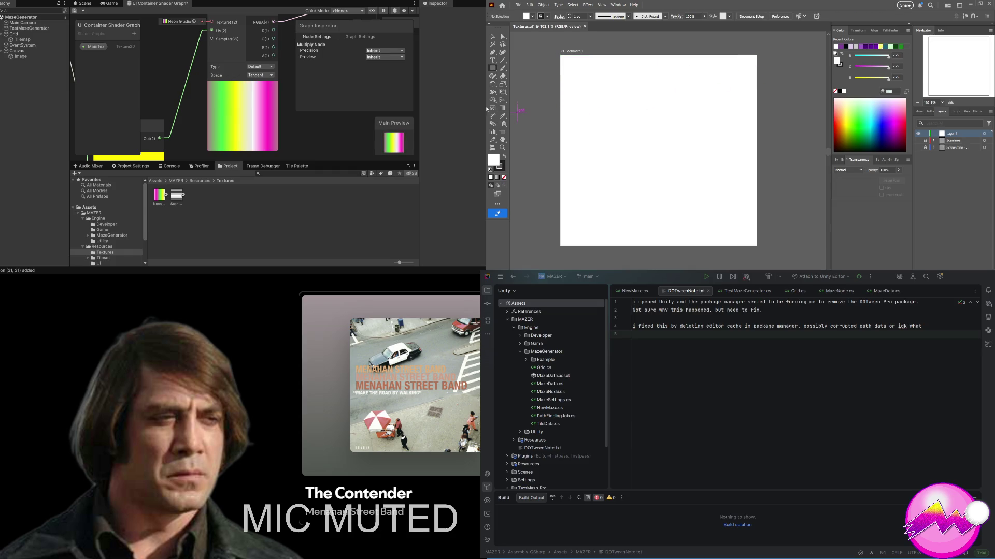
click(503, 61)
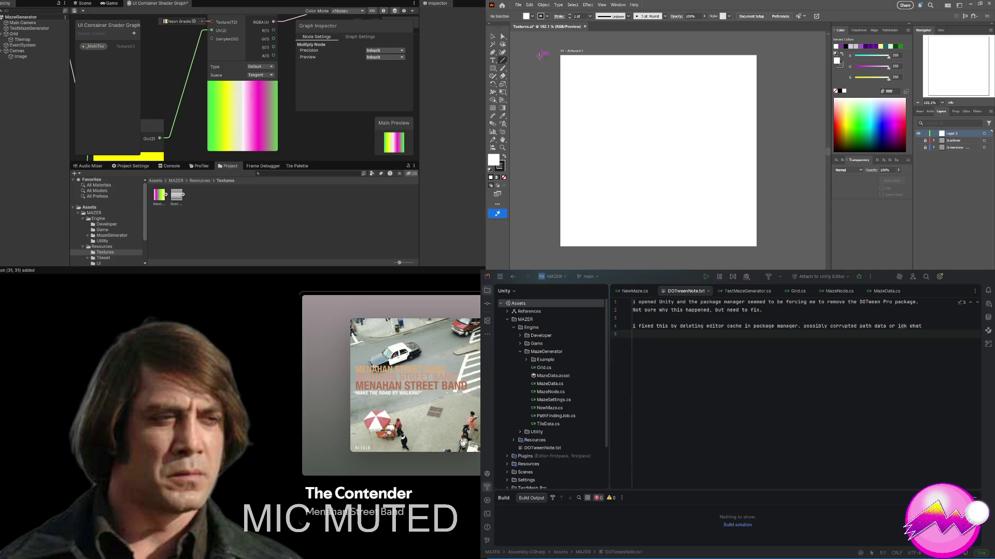
mouse_move(558, 53)
mouse_down()
mouse_move(721, 73)
mouse_move(755, 54)
mouse_up()
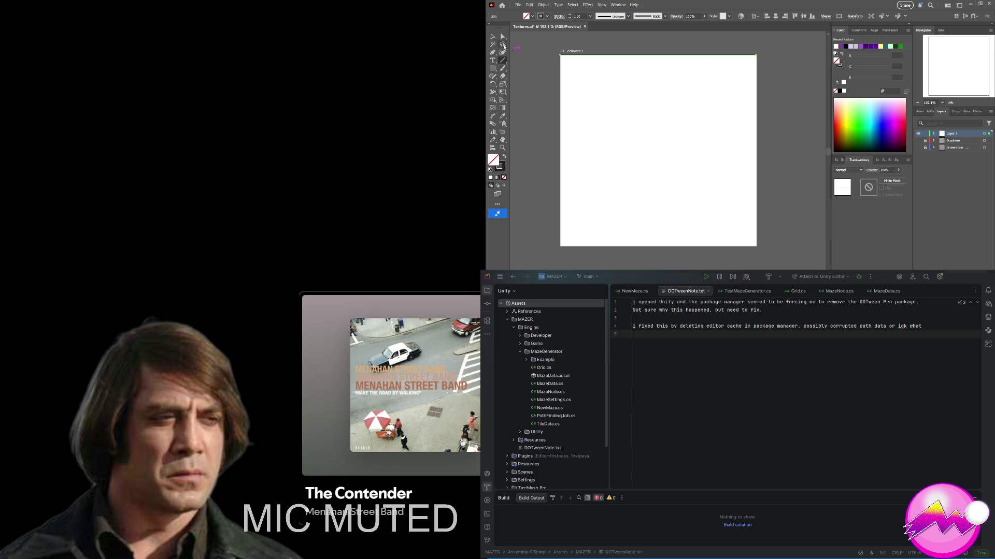
Step: Copy the top line a short step down and show the document grid
click(495, 37)
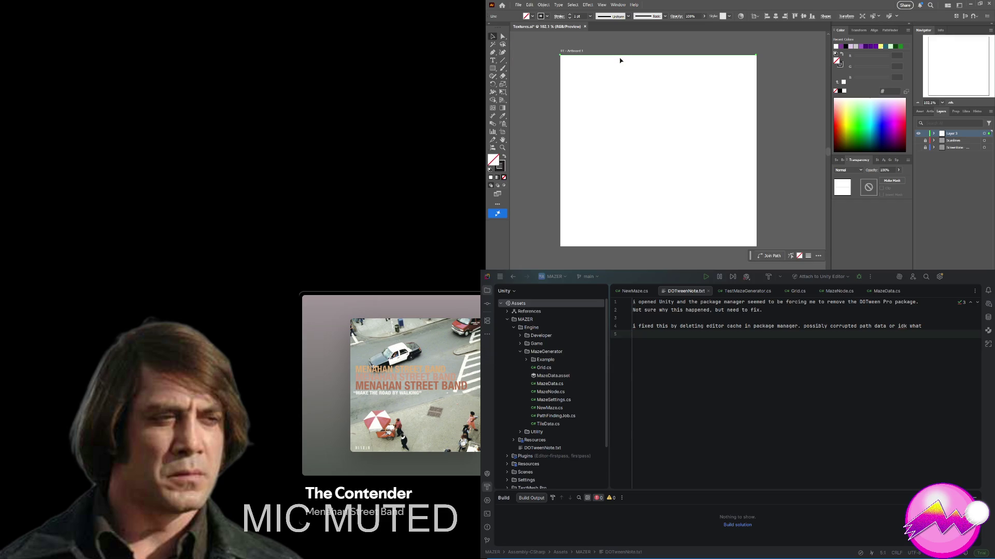
drag(625, 57, 627, 61)
key(ctrl+apostrophe)
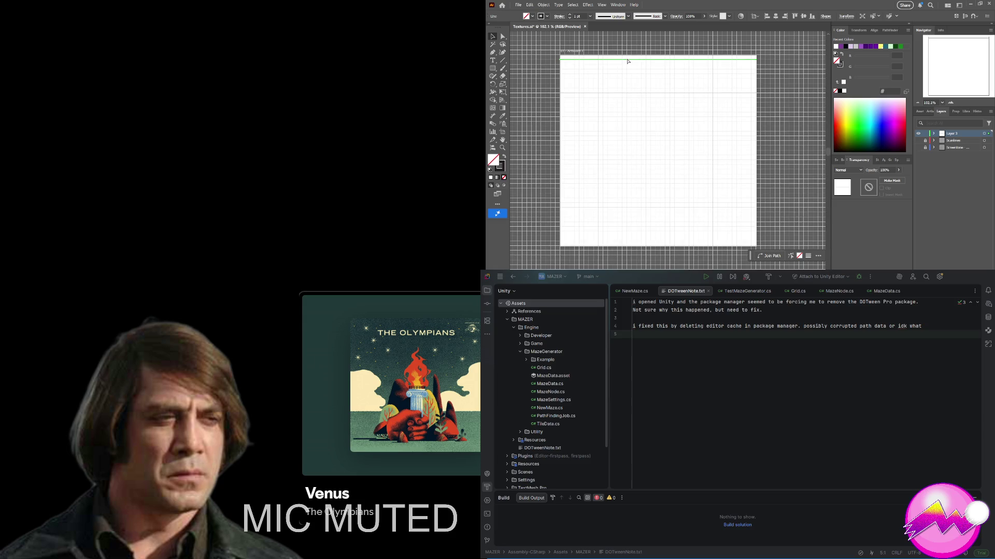
drag(575, 61, 646, 60)
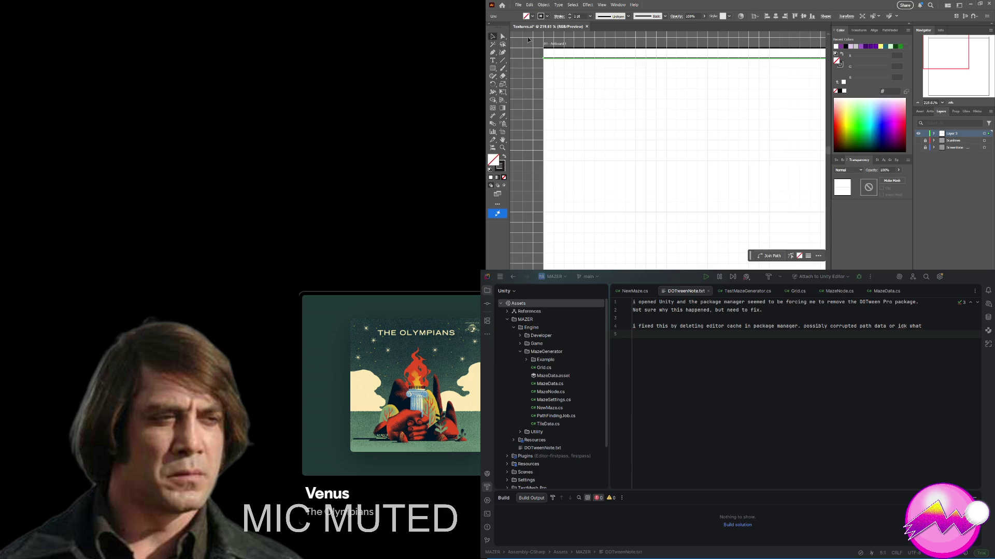
Step: Repeat the copy with Ctrl+D to stack evenly spaced lines down the upper artboard
key(ctrl+d)
key(ctrl+d)
key(ctrl+d)
key(ctrl+d)
key(ctrl+d)
key(ctrl+d)
key(z)
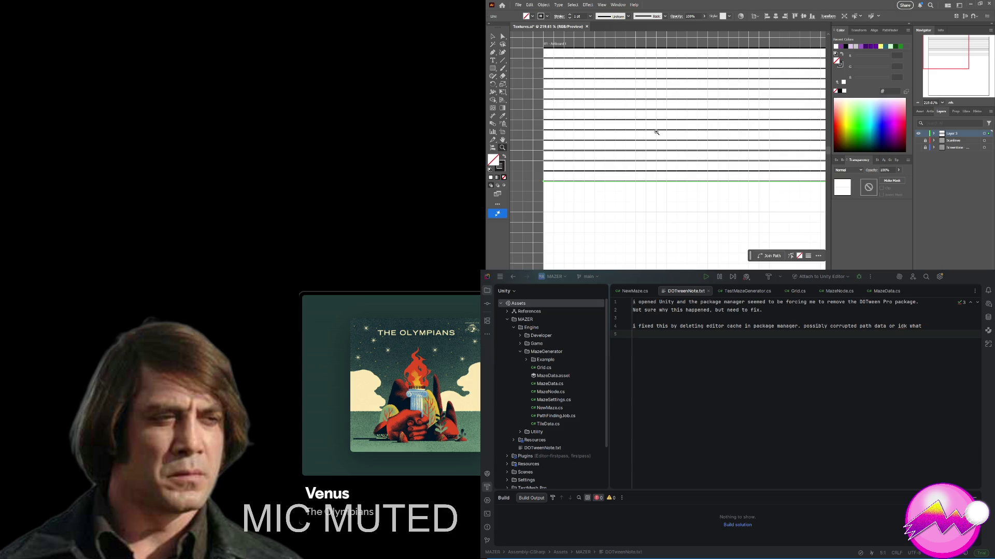
drag(656, 132, 599, 138)
mouse_move(798, 191)
mouse_down()
mouse_move(779, 174)
mouse_move(710, 158)
mouse_move(708, 147)
mouse_move(706, 171)
mouse_up()
scroll(743, 162, down, 1)
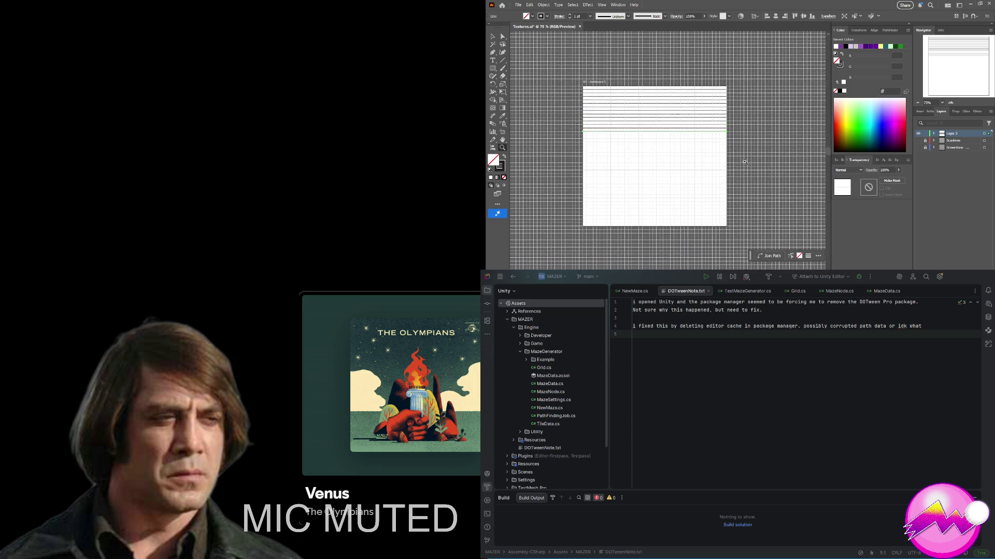
Step: Refit the view, dismiss the point-reduction slider and move the floating task bar aside
click(746, 157)
drag(766, 158, 739, 158)
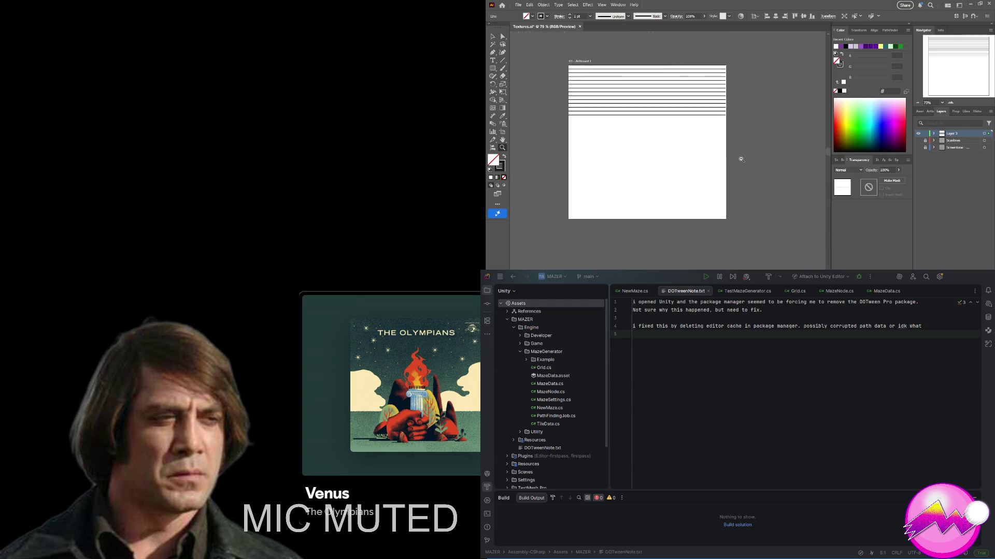
key(ctrl+j)
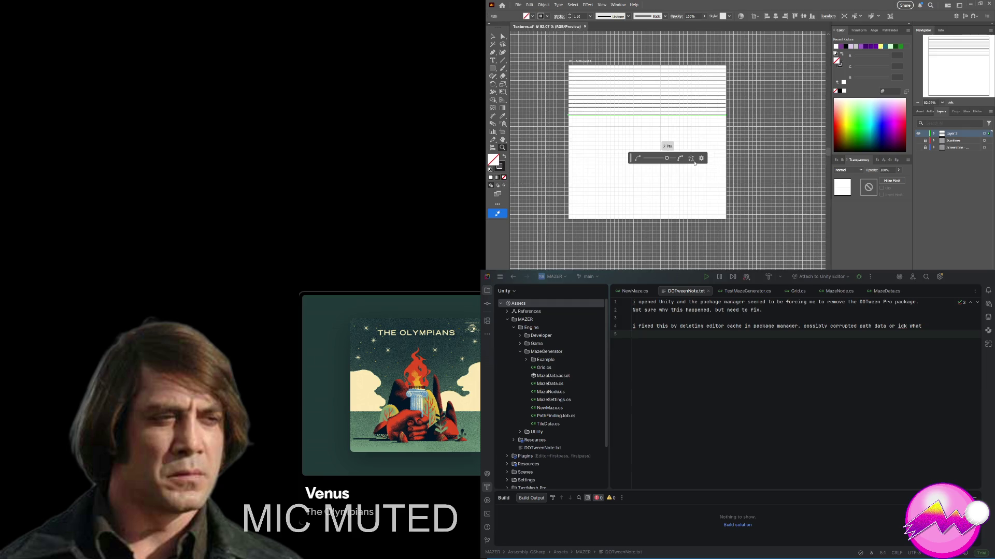
click(693, 162)
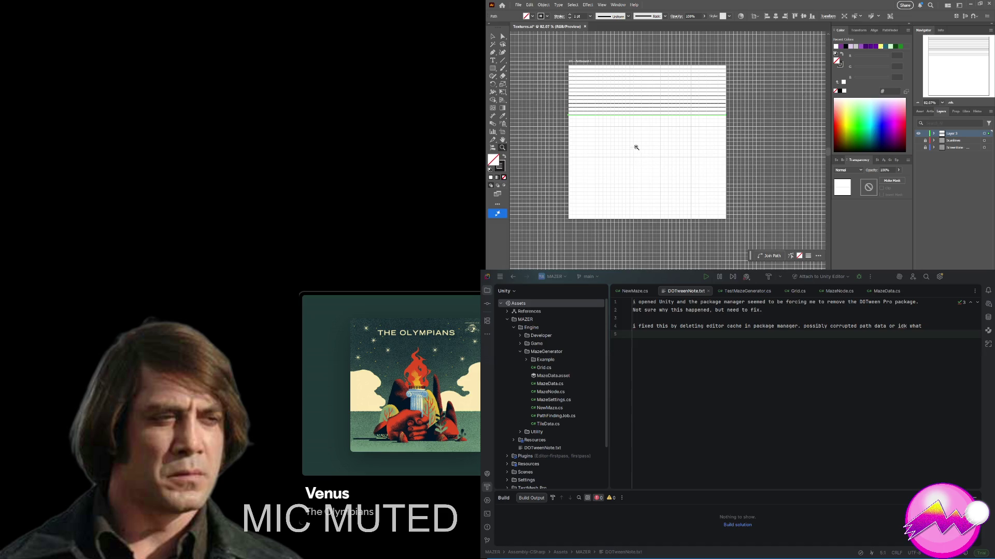
drag(750, 258, 631, 251)
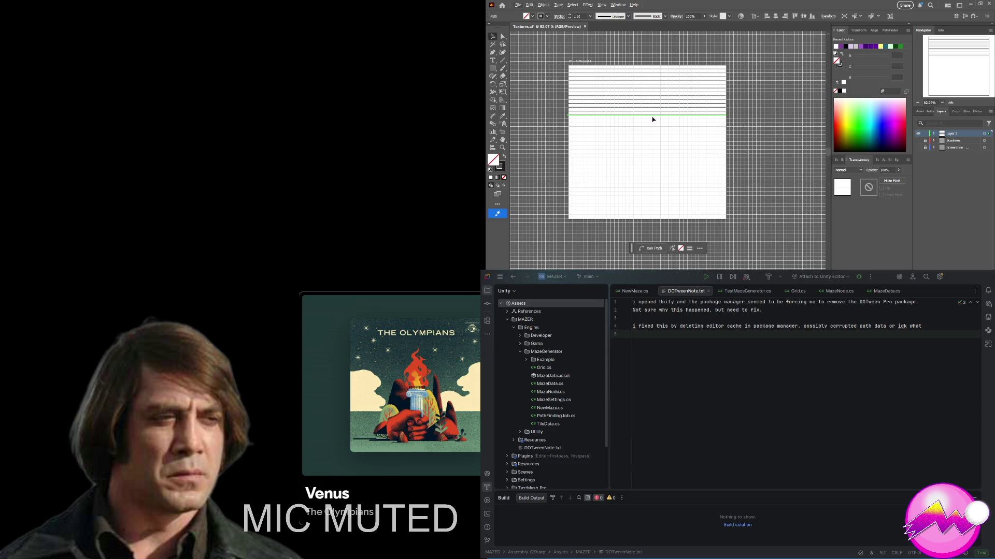
Step: Repeat line copies down to the artboard's bottom and select all the lines
key(ctrl+d)
key(ctrl+d)
key(ctrl+d)
key(ctrl+d)
key(ctrl+d)
key(ctrl+d)
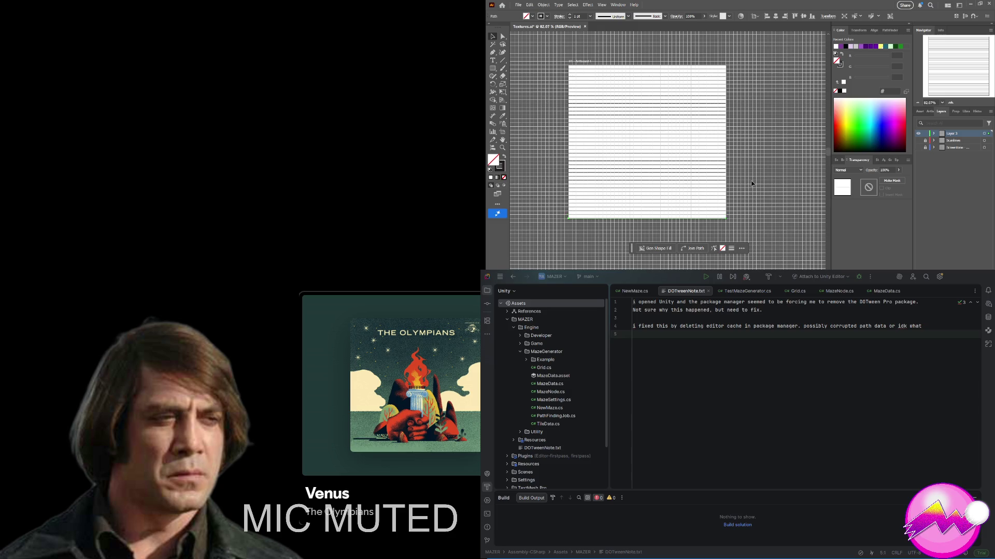
key(ctrl+a)
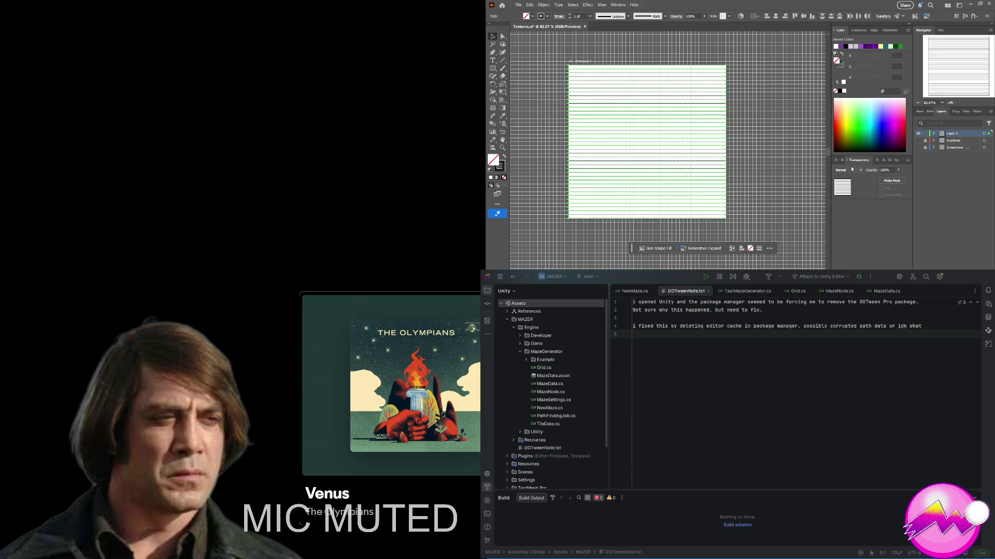
click(877, 161)
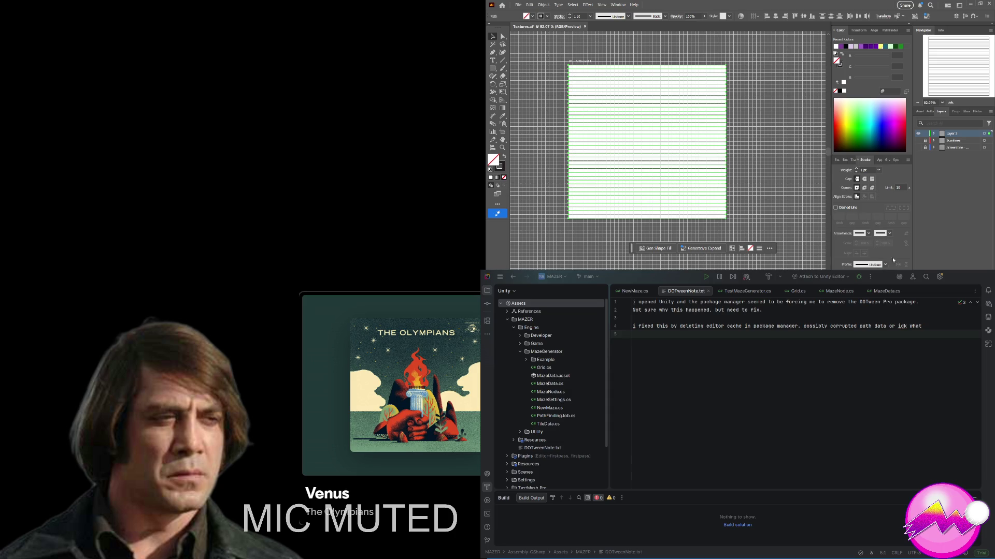
Step: Give all lines 6 pt strokes with a bulging, end-tapering width profile and hide the grid
click(865, 212)
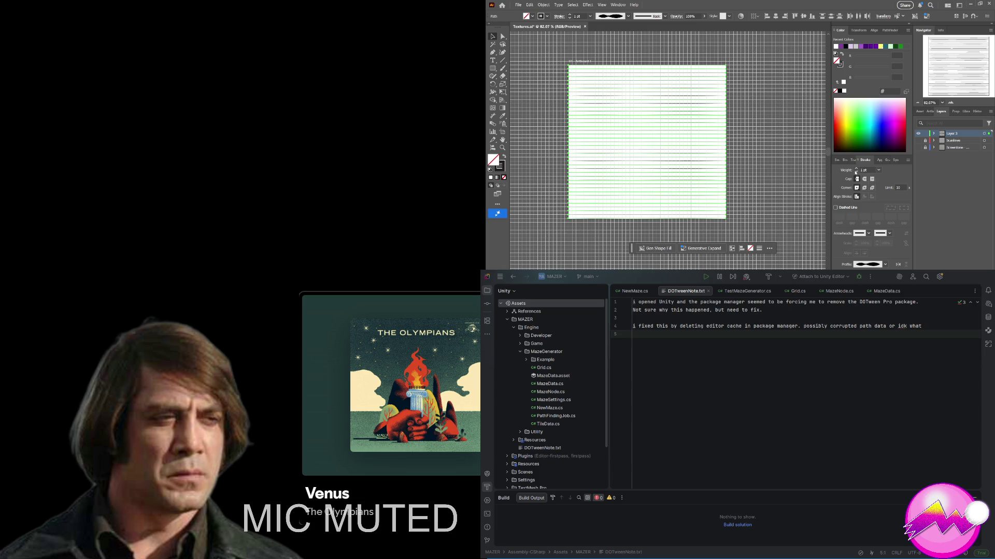
click(856, 169)
click(855, 168)
click(856, 168)
click(855, 169)
click(856, 169)
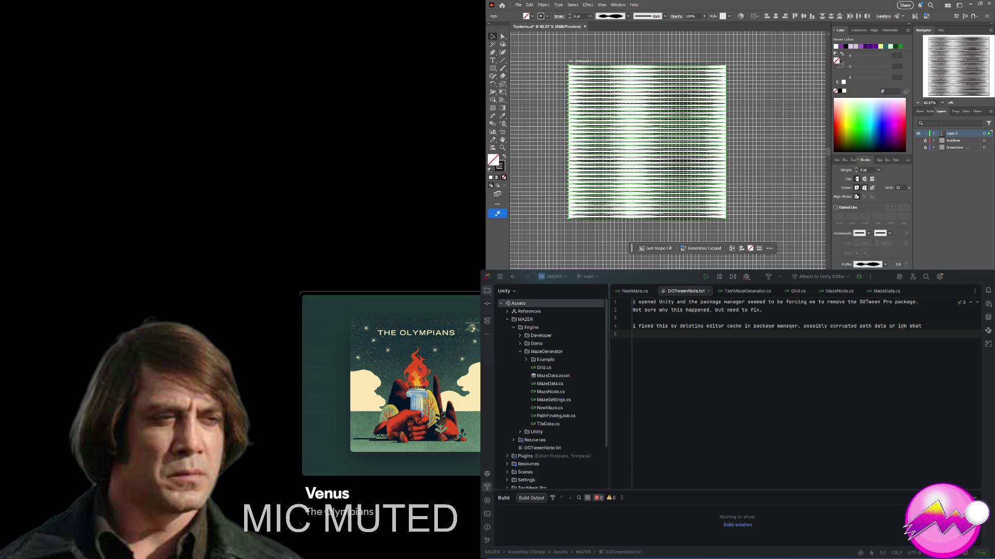
key(ctrl+apostrophe)
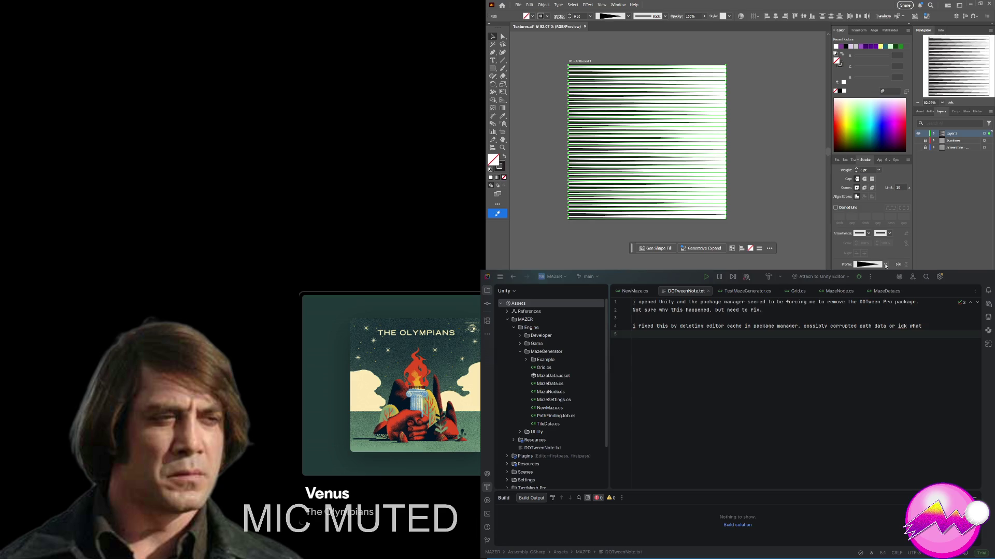
key(Up)
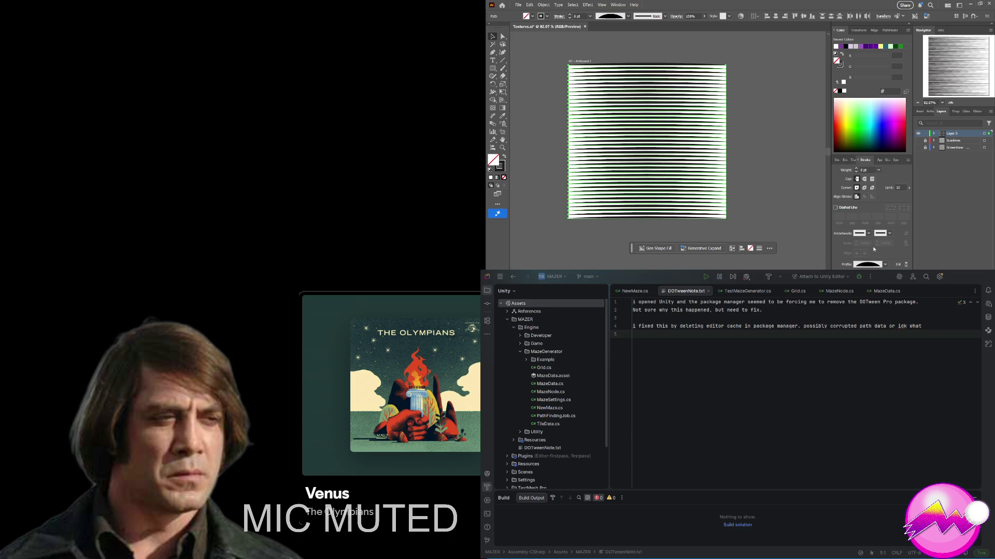